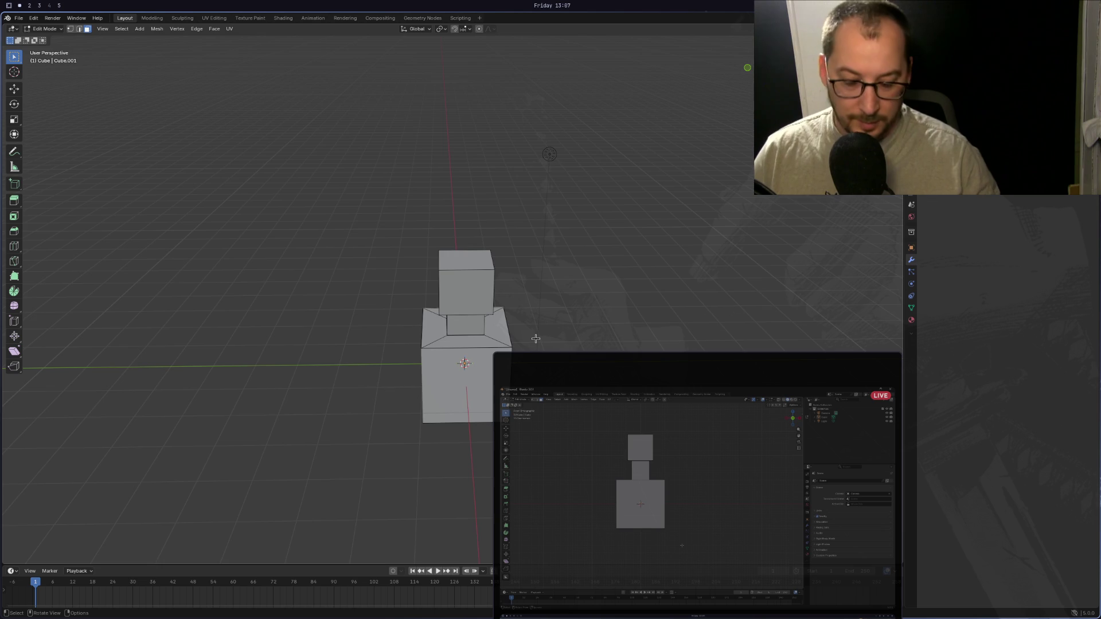
Select the lower cube's front face, then switch to Right Orthographic view.
key(KP_1)
middle_drag(418, 453, 334, 428)
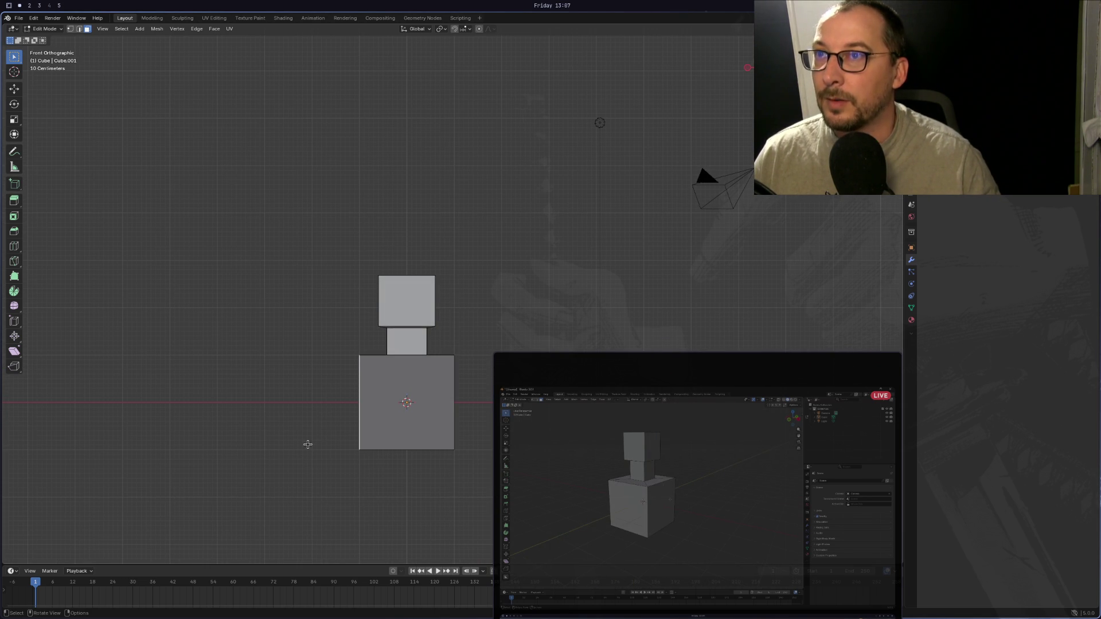
mouse_move(309, 446)
middle_down()
mouse_move(270, 445)
mouse_move(332, 415)
middle_up()
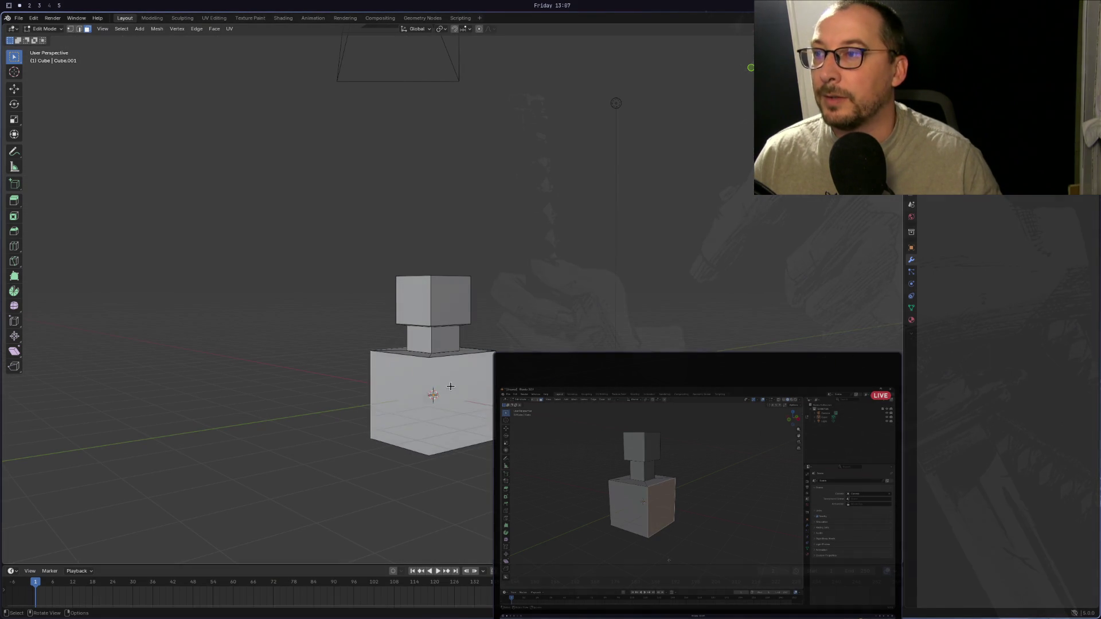
click(450, 387)
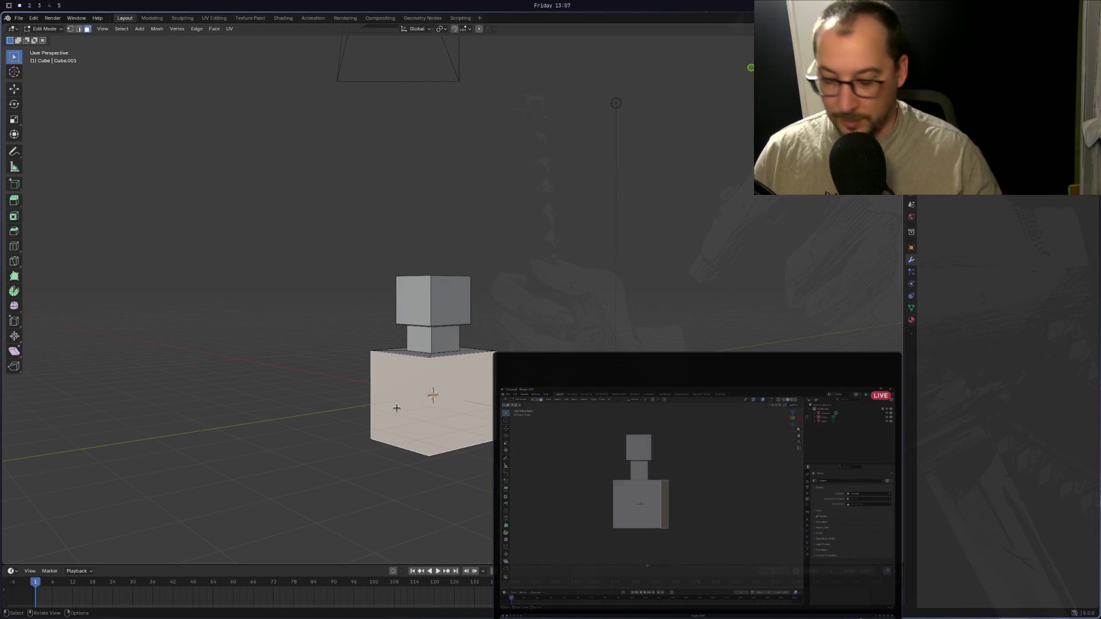
key(KP_3)
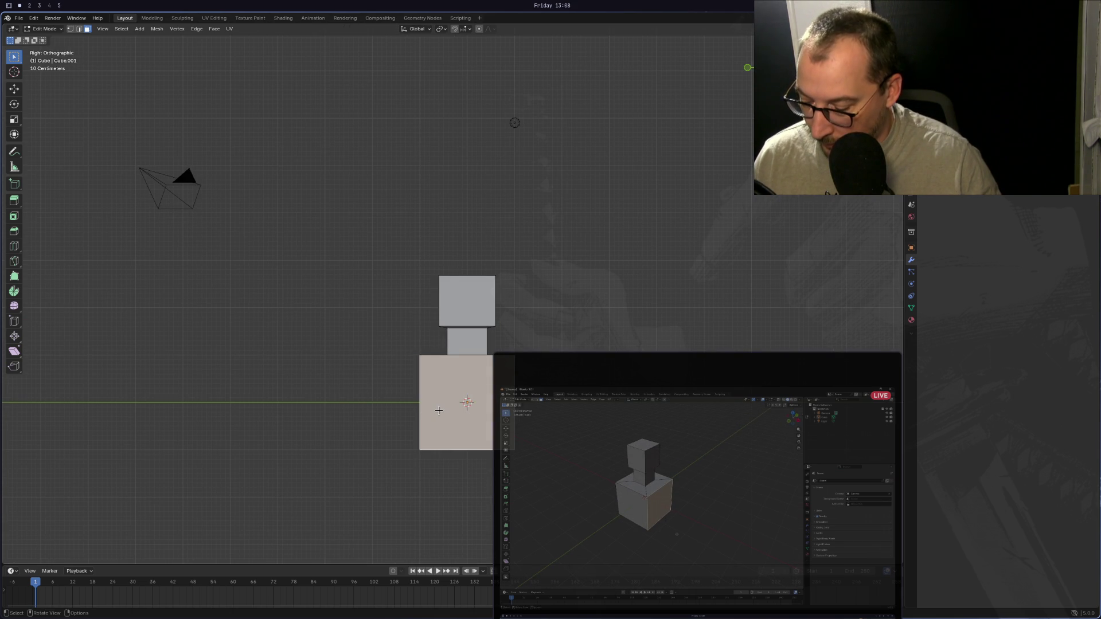
Extrude the lower block's front face with no offset, abandon an inset, and reselect the face from above.
key(e)
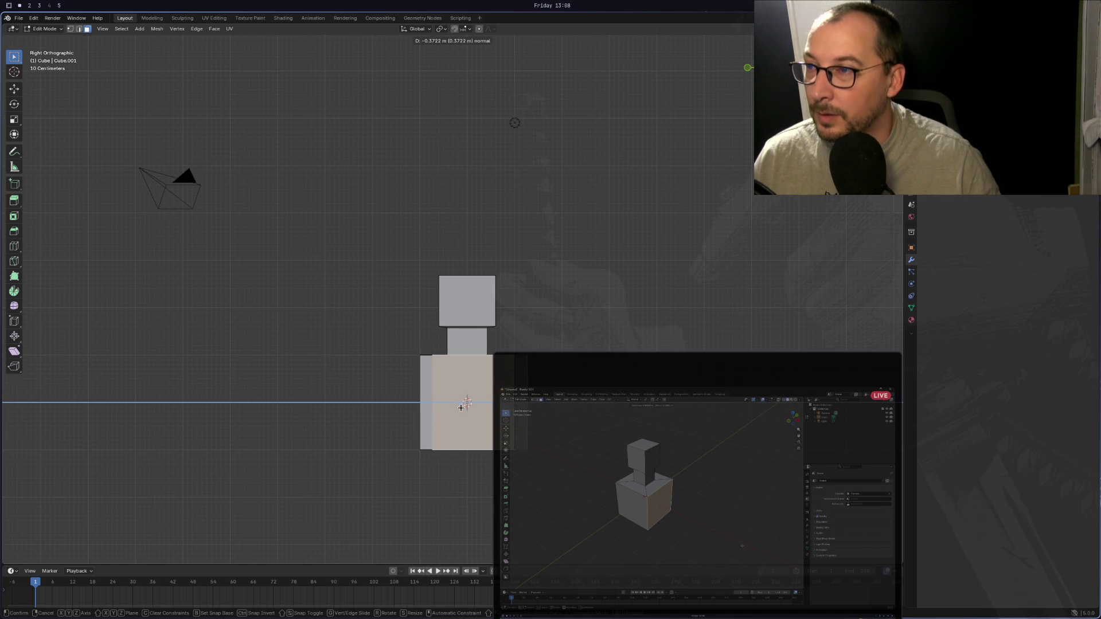
click(433, 441)
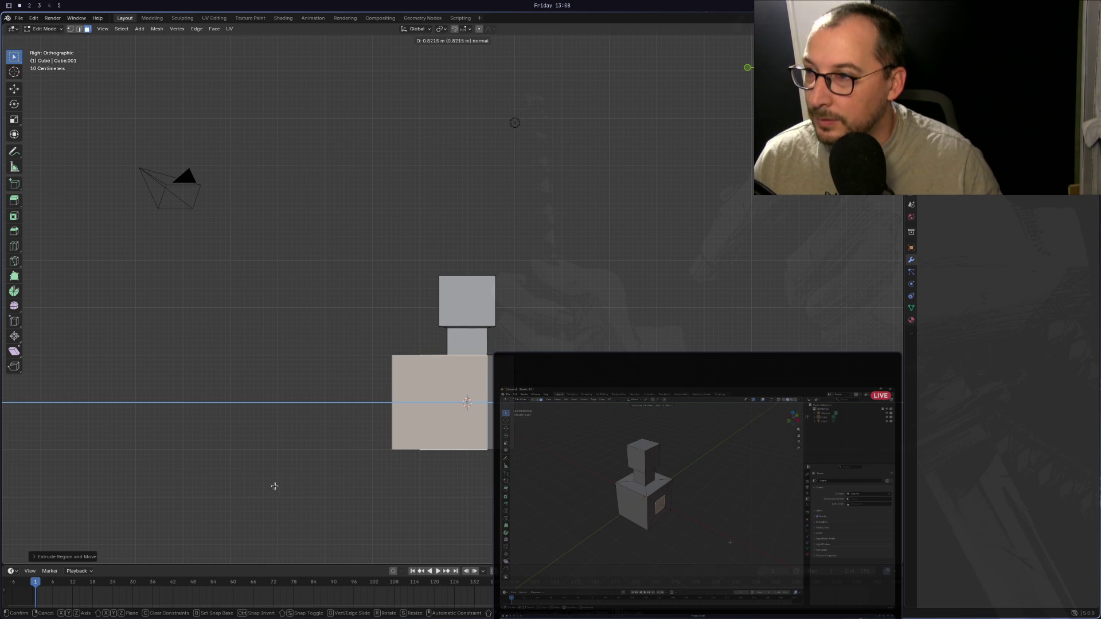
key(i)
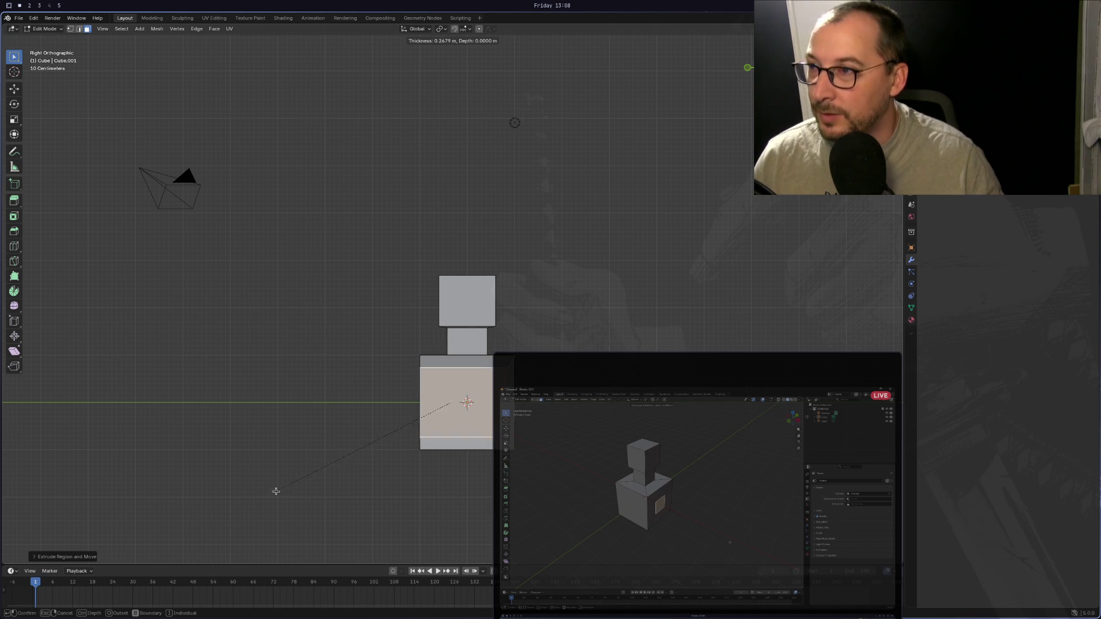
key(Escape)
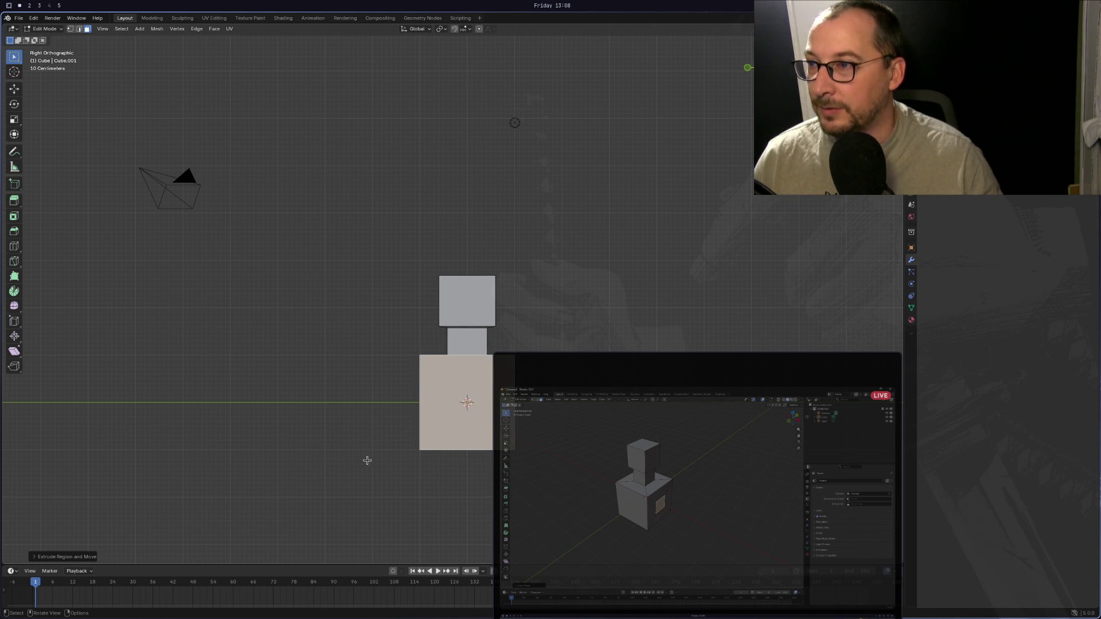
middle_drag(366, 461, 410, 445)
click(404, 415)
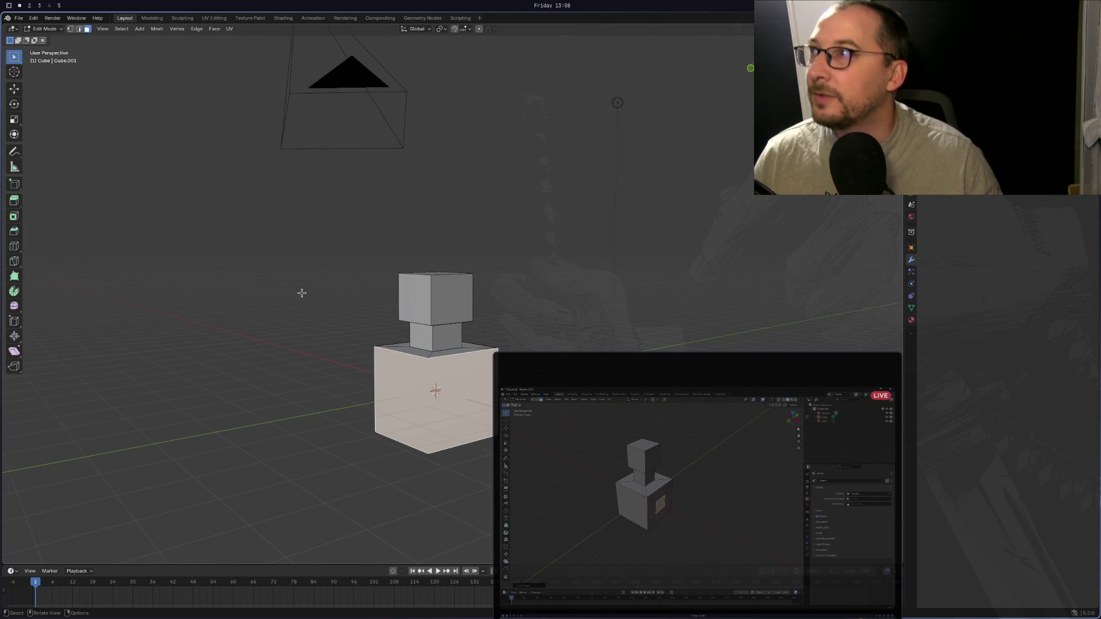
Reselect the front face, orbit around the figure, and switch to vertex select mode.
click(465, 360)
click(462, 360)
mouse_move(462, 360)
middle_down()
mouse_move(388, 387)
mouse_move(229, 373)
mouse_move(346, 390)
mouse_move(372, 413)
mouse_move(373, 439)
mouse_move(412, 472)
mouse_move(379, 467)
mouse_move(365, 450)
middle_up()
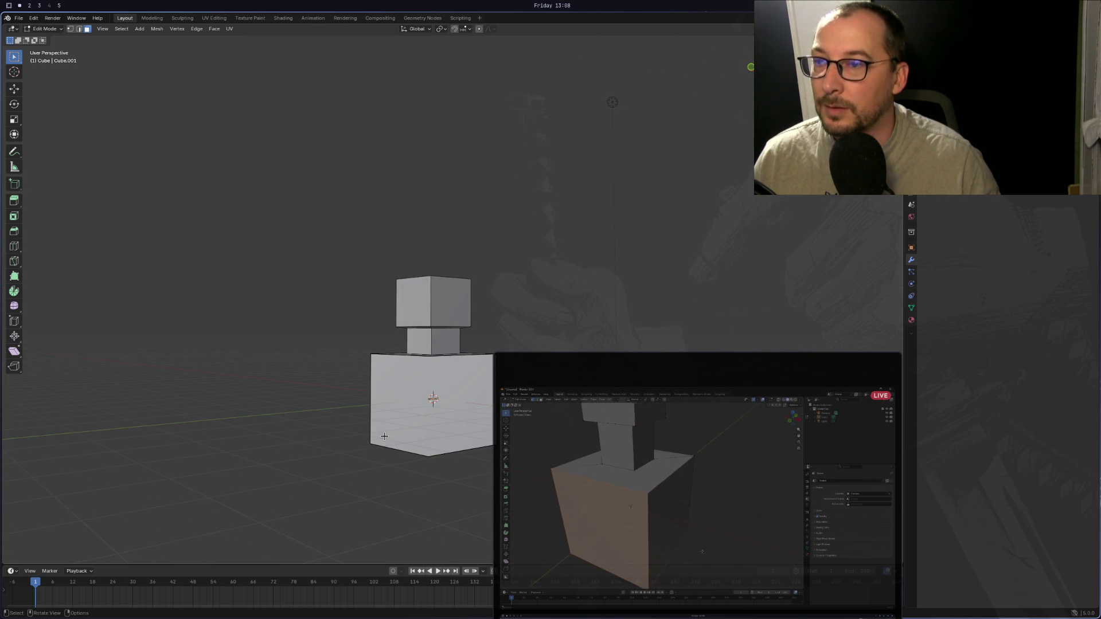
key(1)
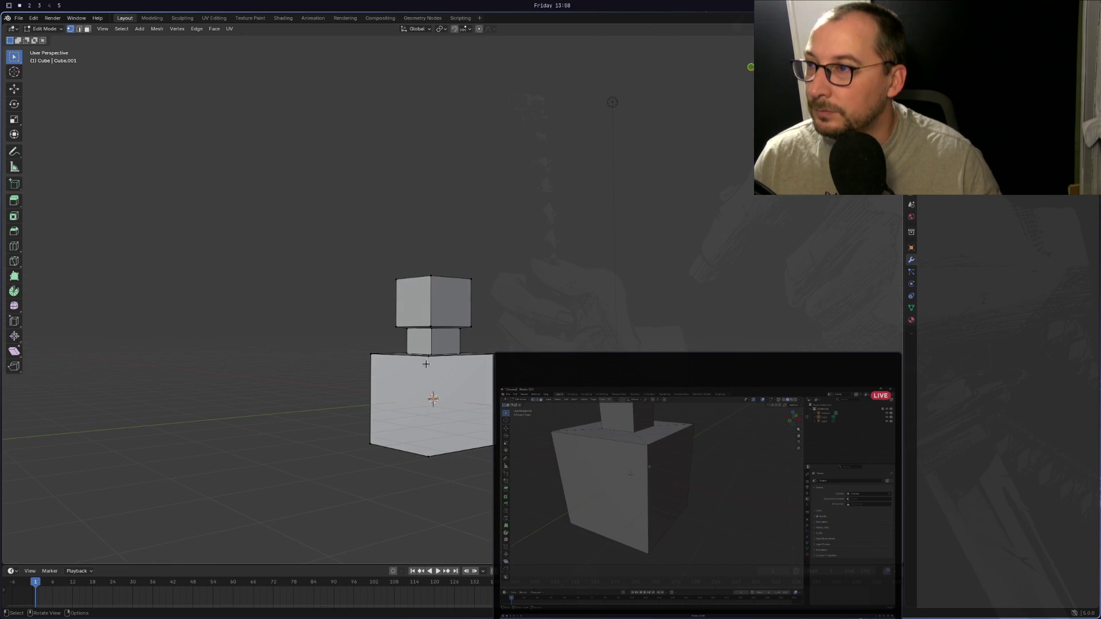
scroll(428, 358, up, 2)
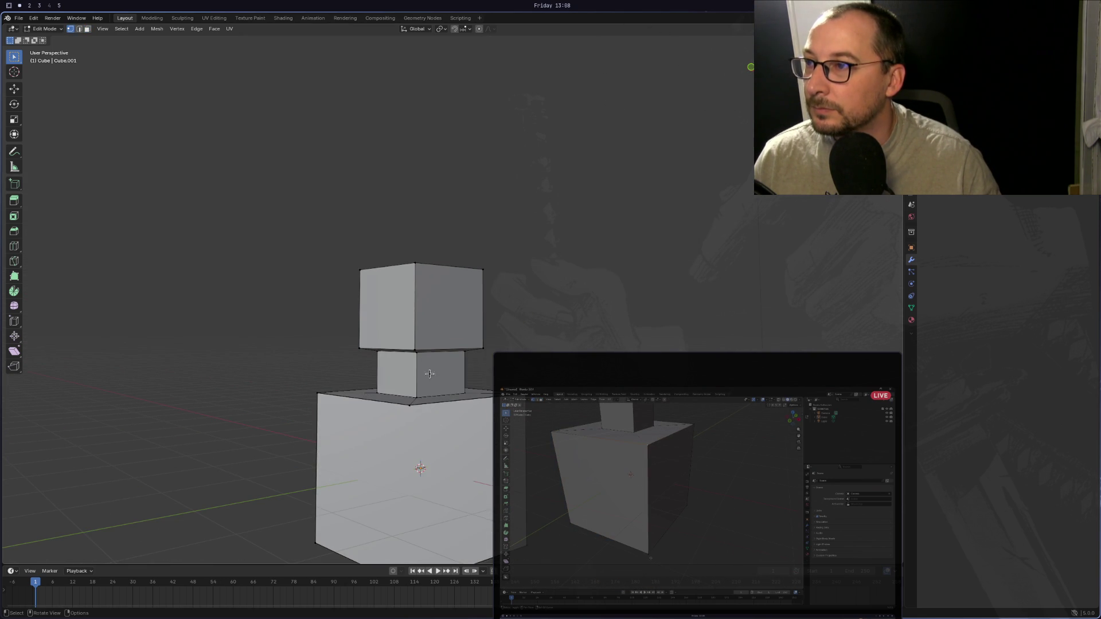
scroll(410, 404, down, 1)
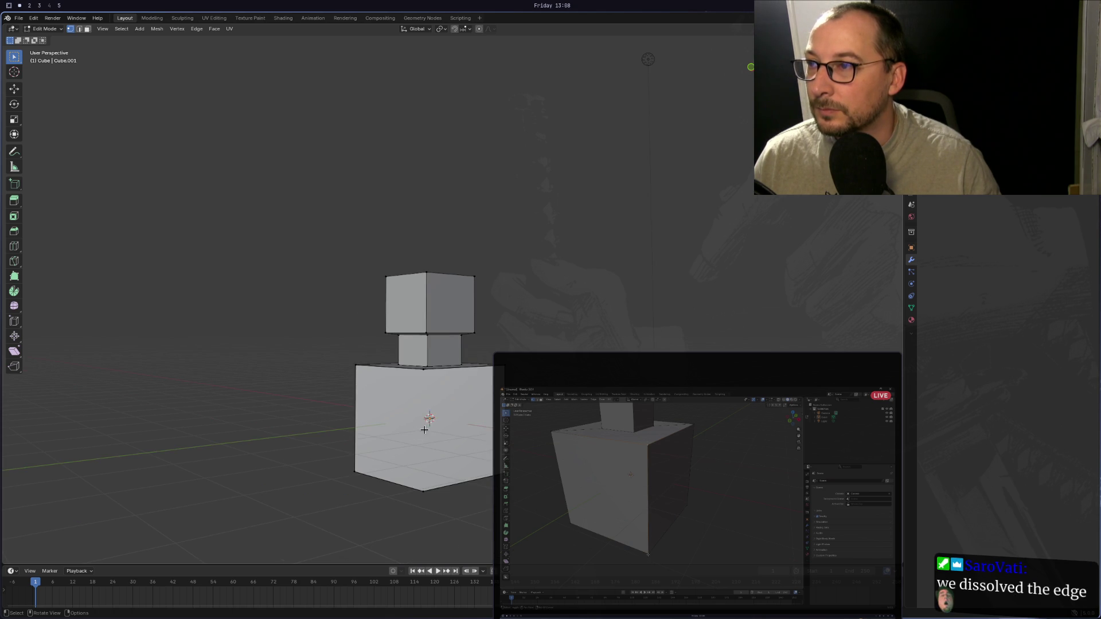
Join the lower block's top and bottom corner vertices with a new edge using J, then view from the right.
click(423, 370)
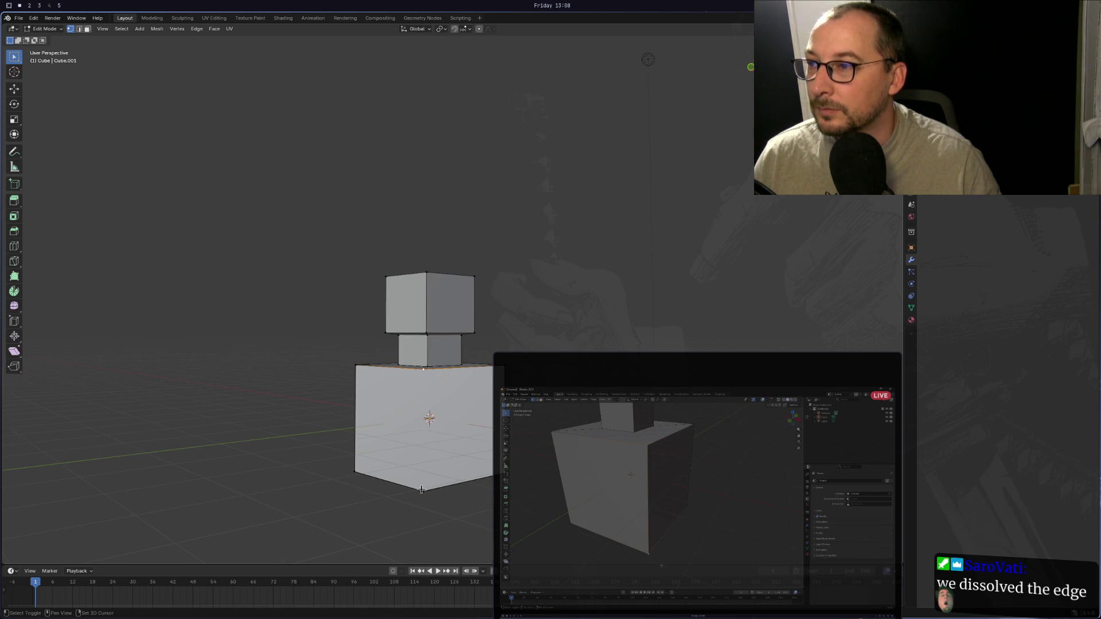
right_click(401, 493)
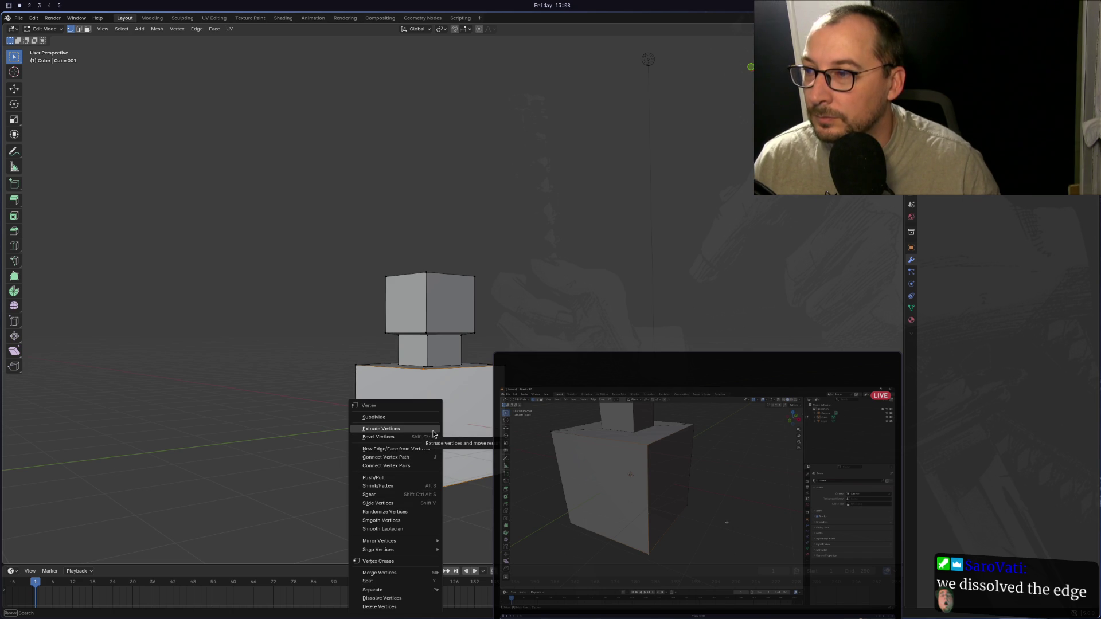
key(Escape)
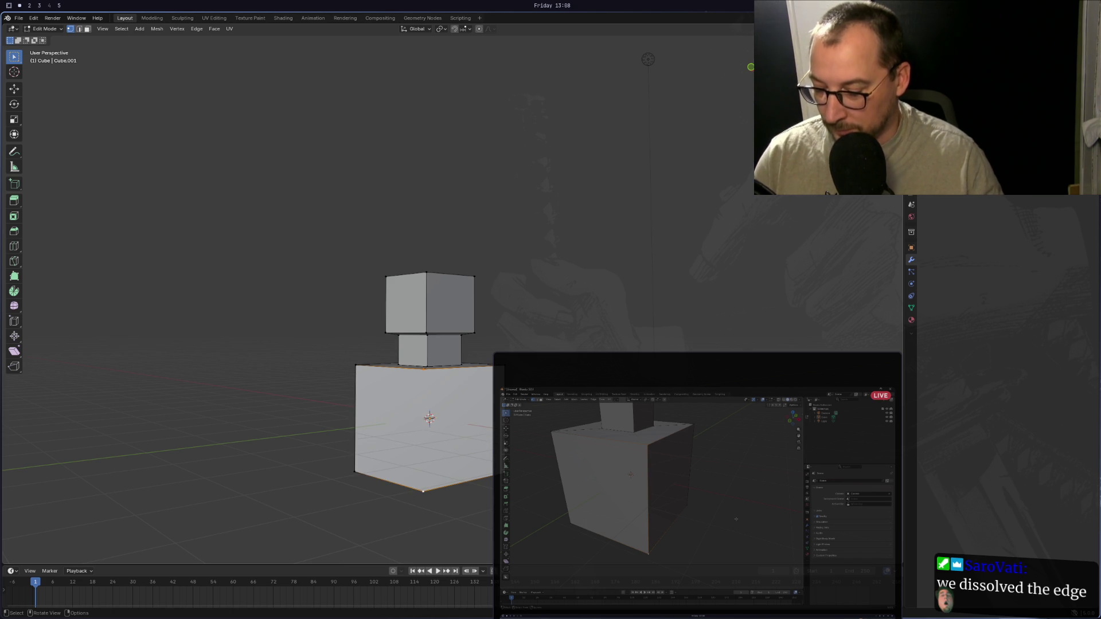
key(j)
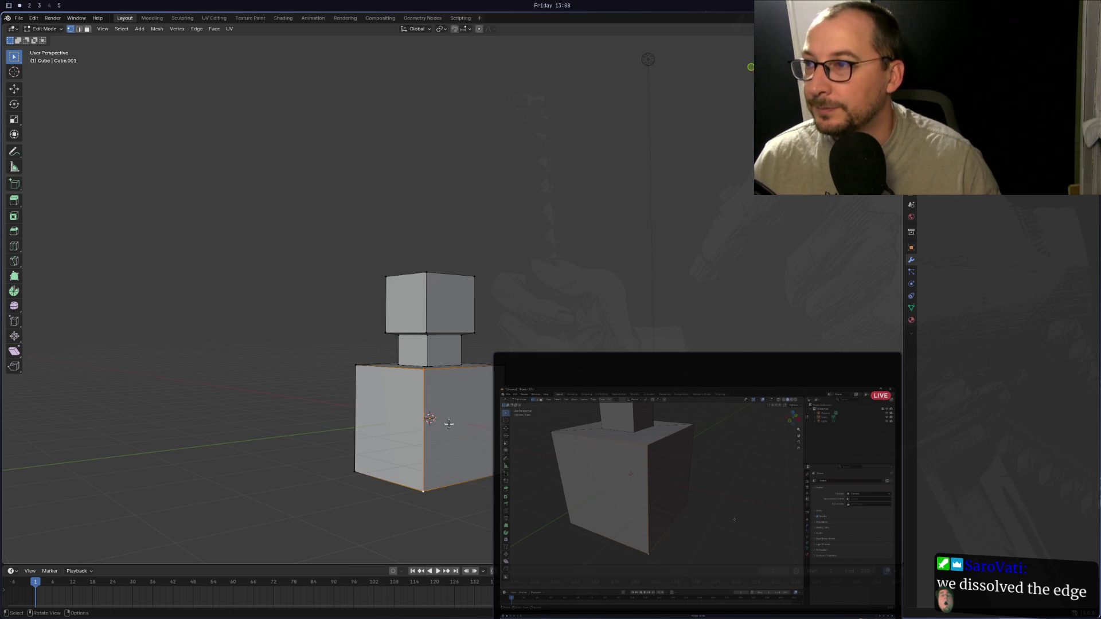
key(KP_3)
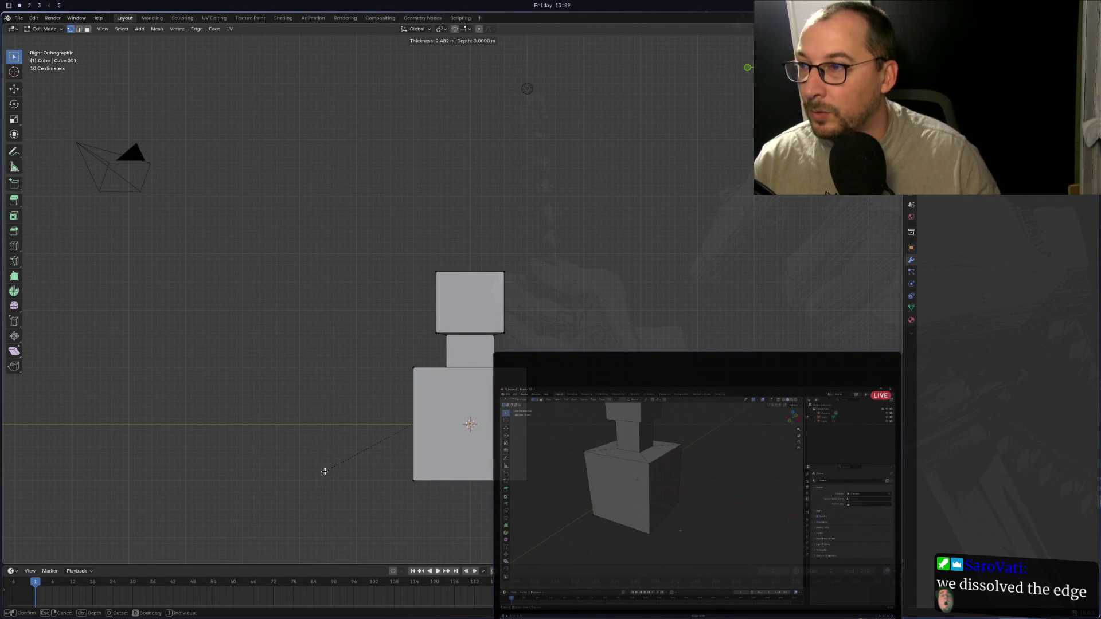
Inset a smaller square into the lower block's side face.
click(448, 399)
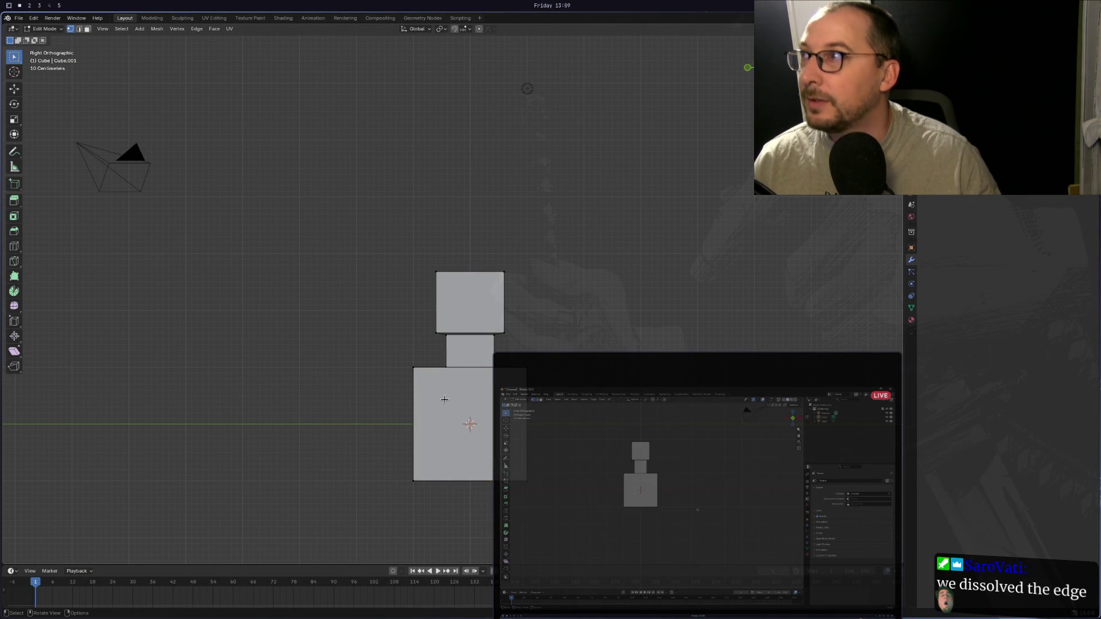
key(3)
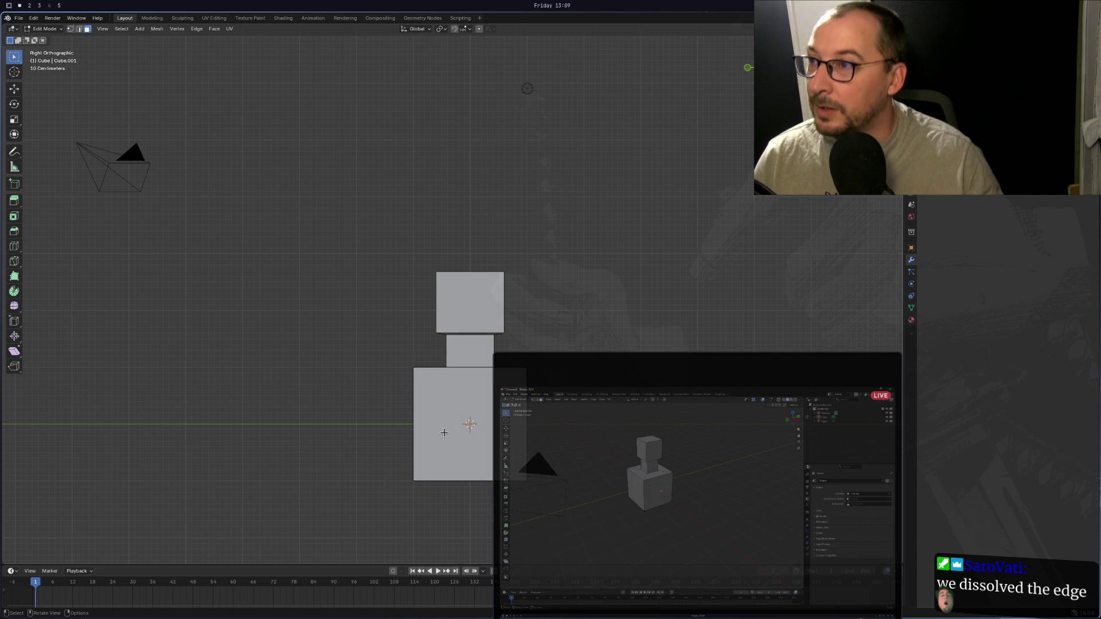
click(444, 433)
key(i)
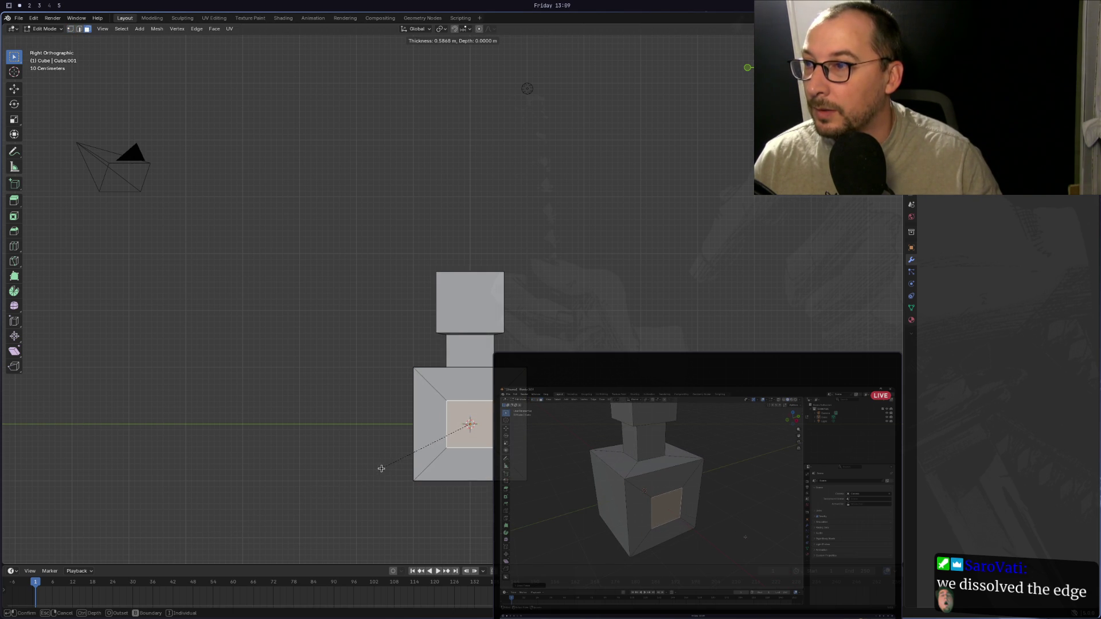
click(381, 467)
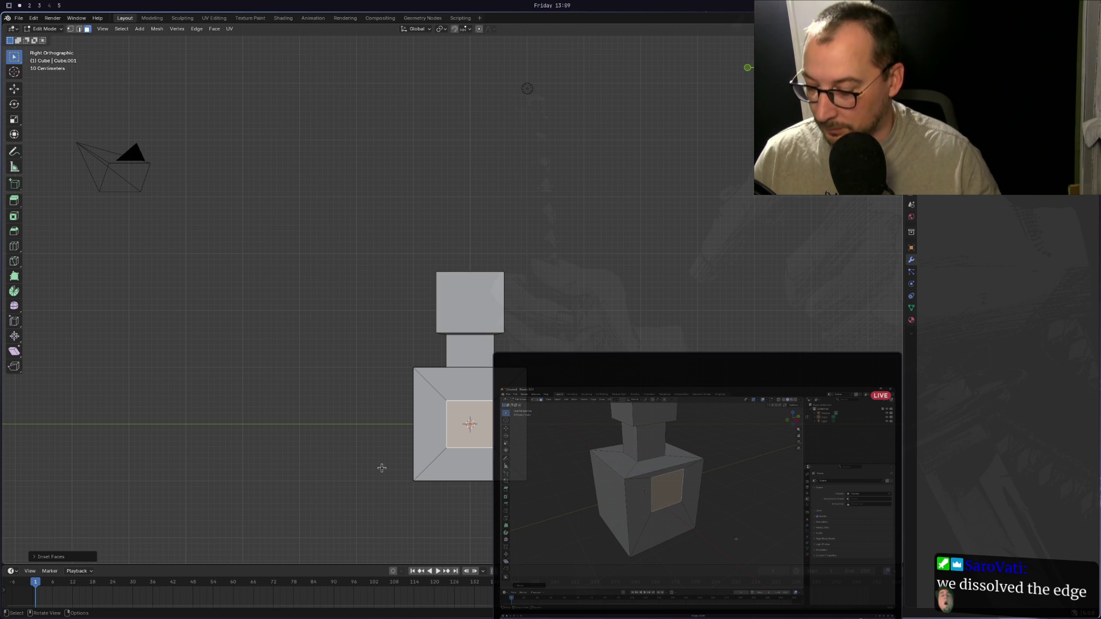
Raise the inset face about 0.47 m along Z, then view from the front.
key(g)
key(z)
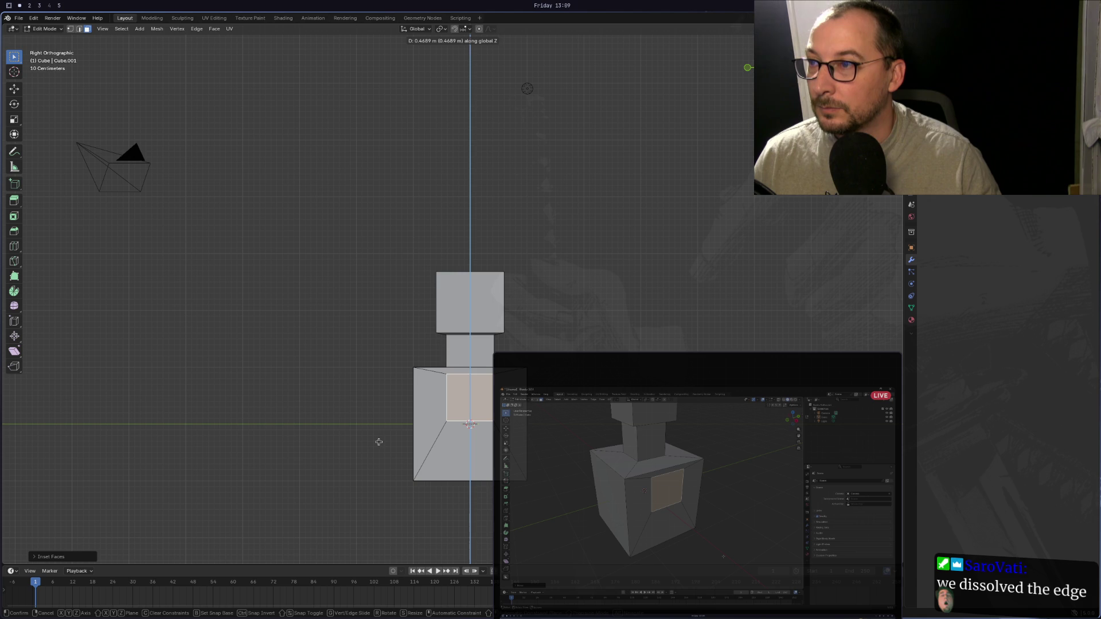
click(379, 441)
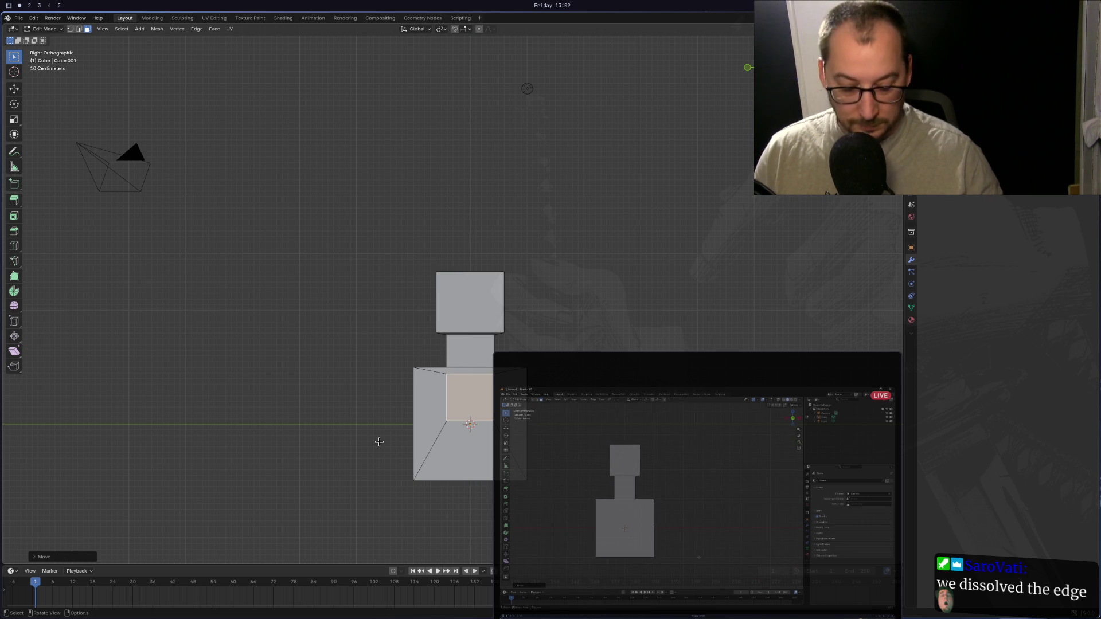
key(KP_1)
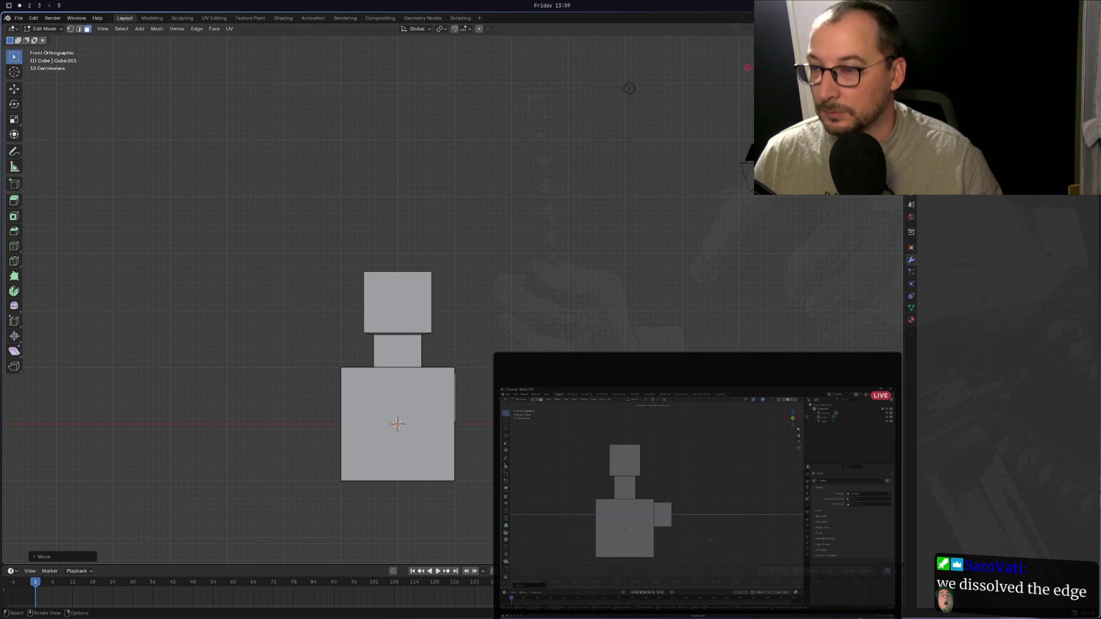
Extrude the raised inset side face to the right into a long horizontal arm.
mouse_move(614, 381)
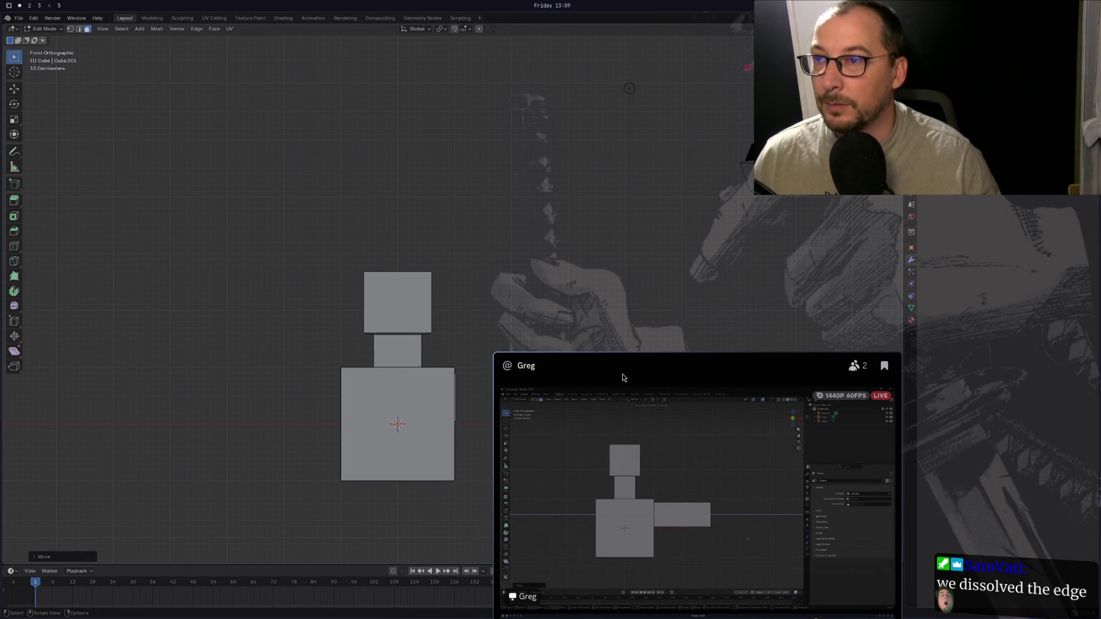
mouse_move(621, 376)
mouse_down()
mouse_move(762, 372)
mouse_move(828, 358)
mouse_move(826, 381)
mouse_up()
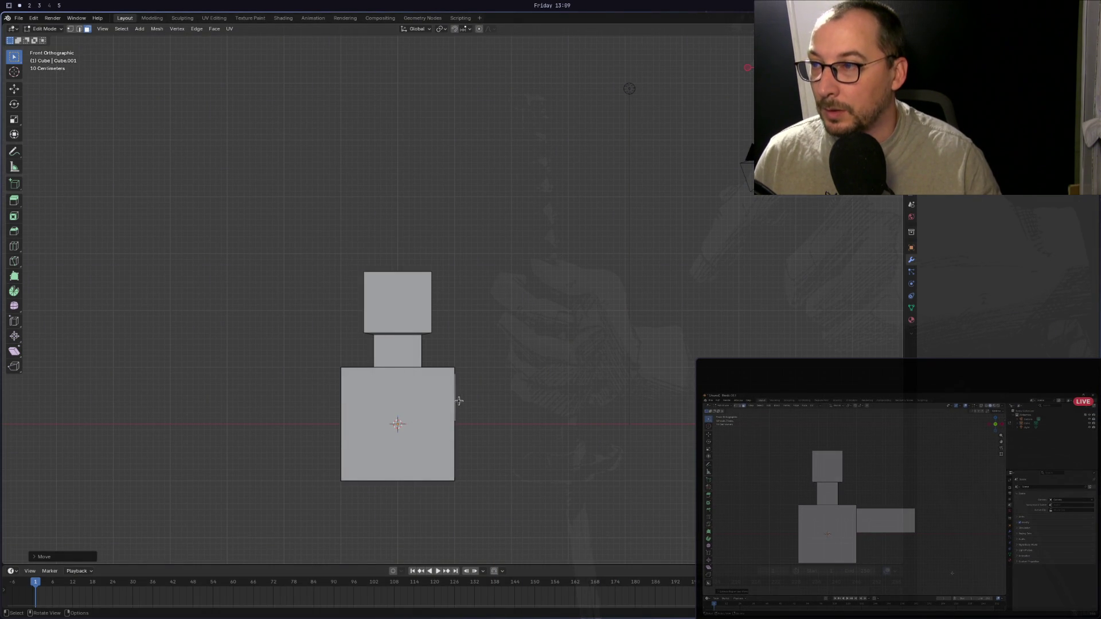
mouse_move(461, 400)
middle_down()
mouse_move(441, 404)
mouse_move(465, 386)
middle_up()
key(KP_1)
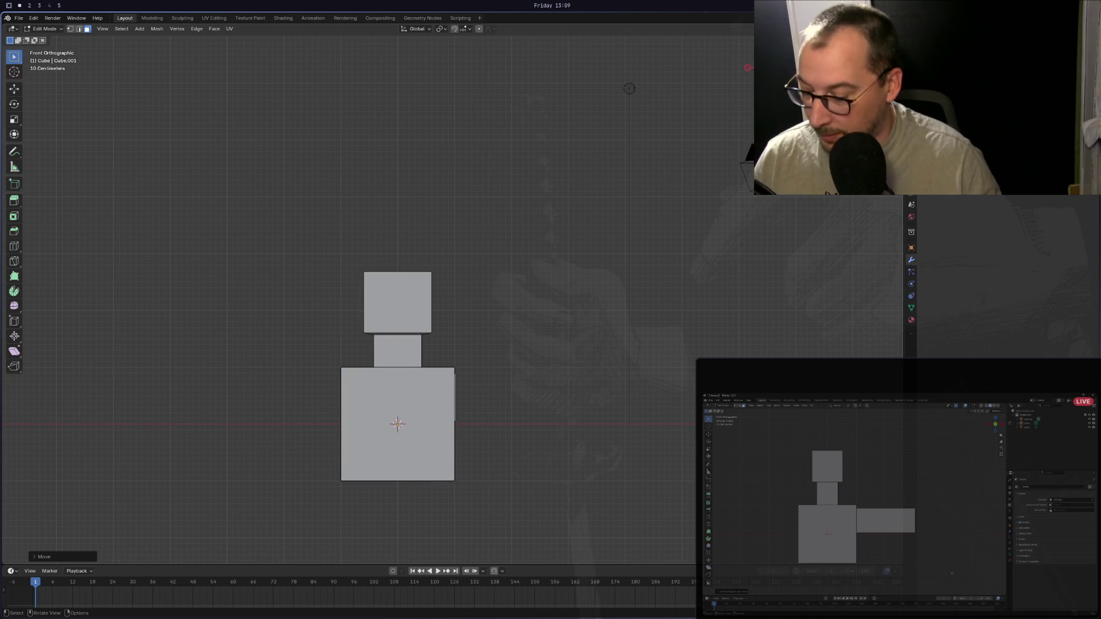
key(e)
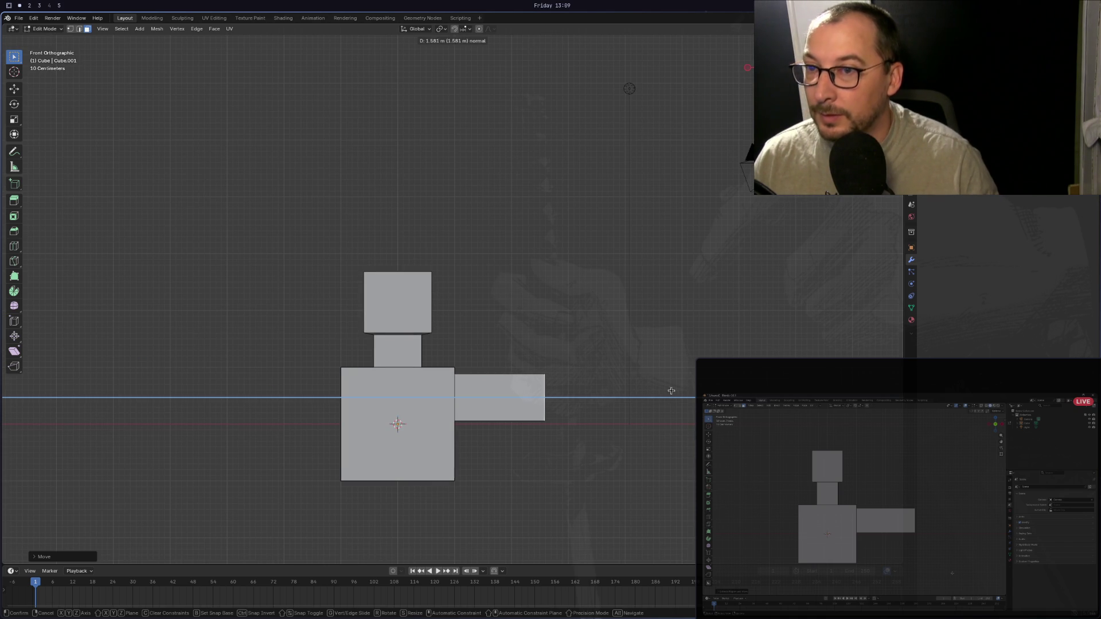
click(682, 392)
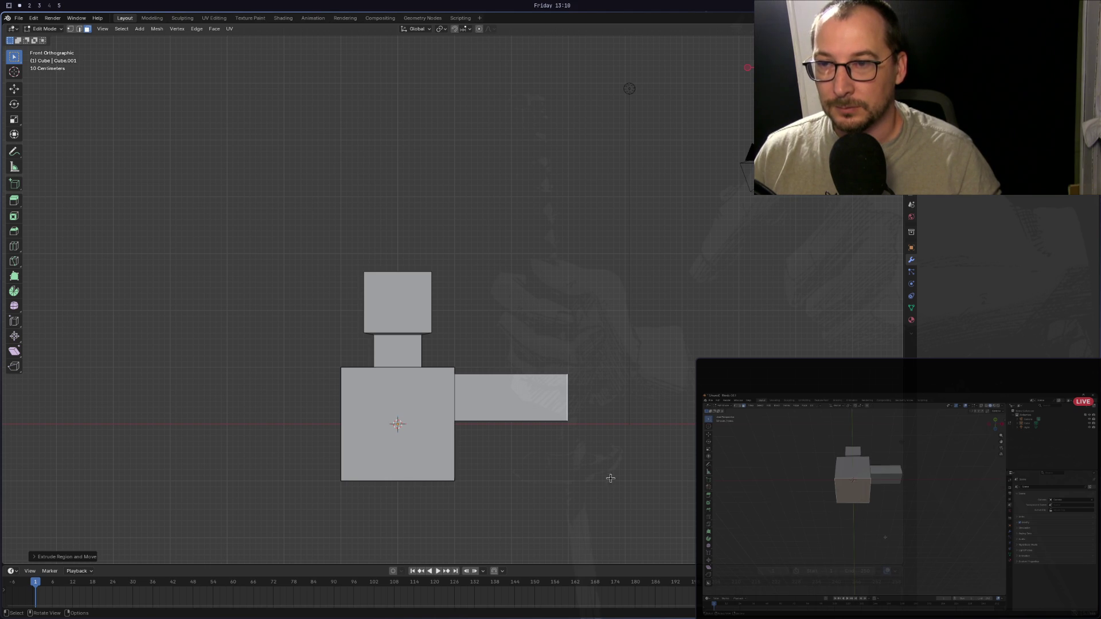
middle_drag(591, 505, 587, 418)
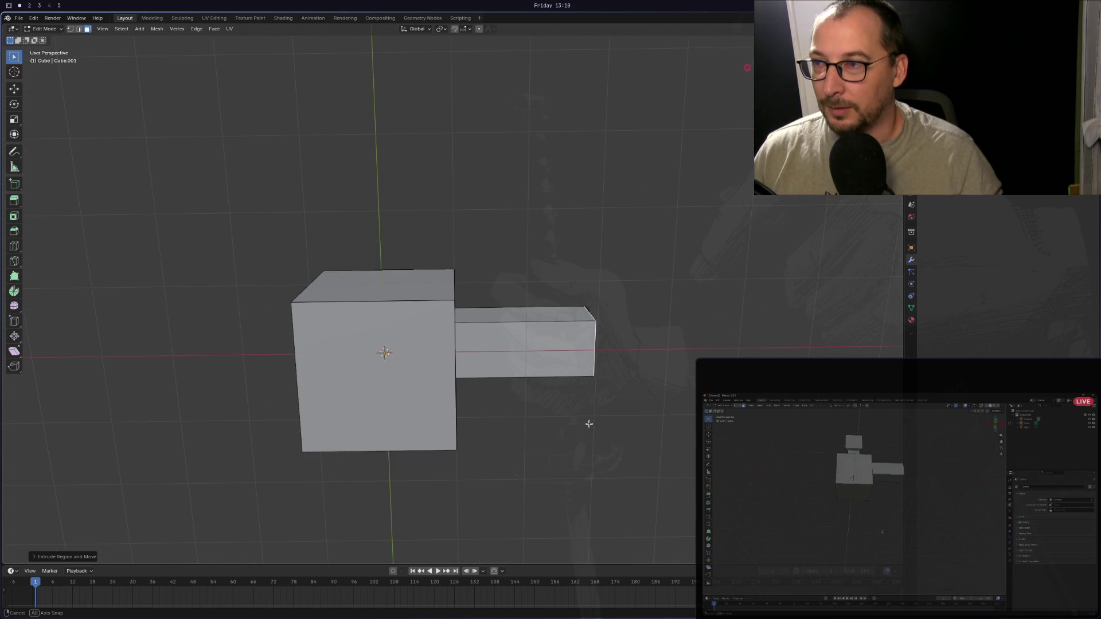
click(419, 374)
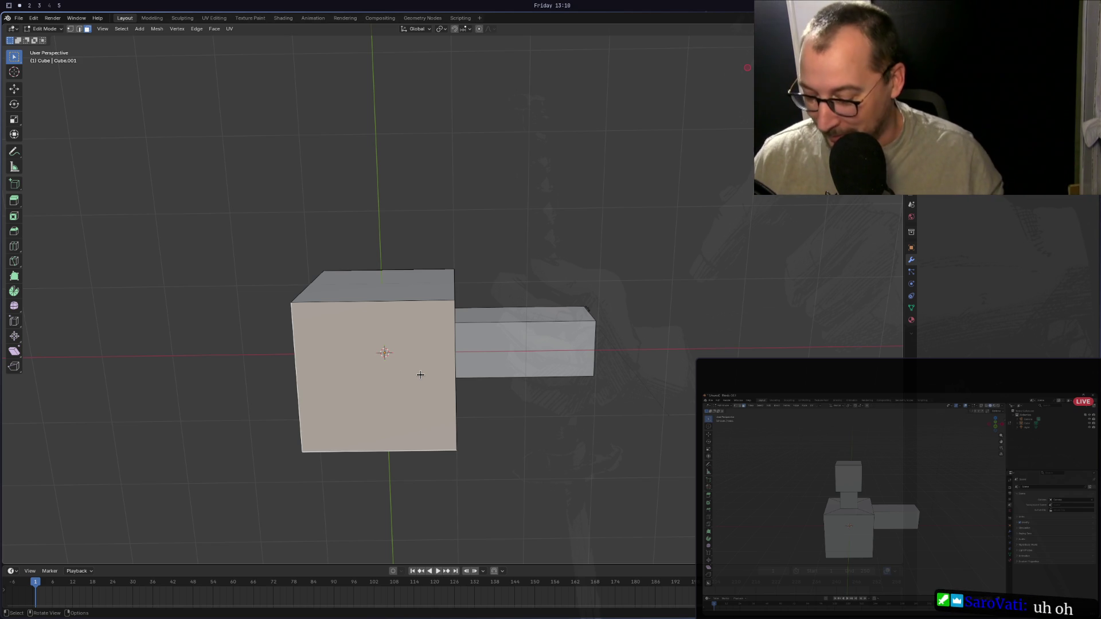
key(KP_1)
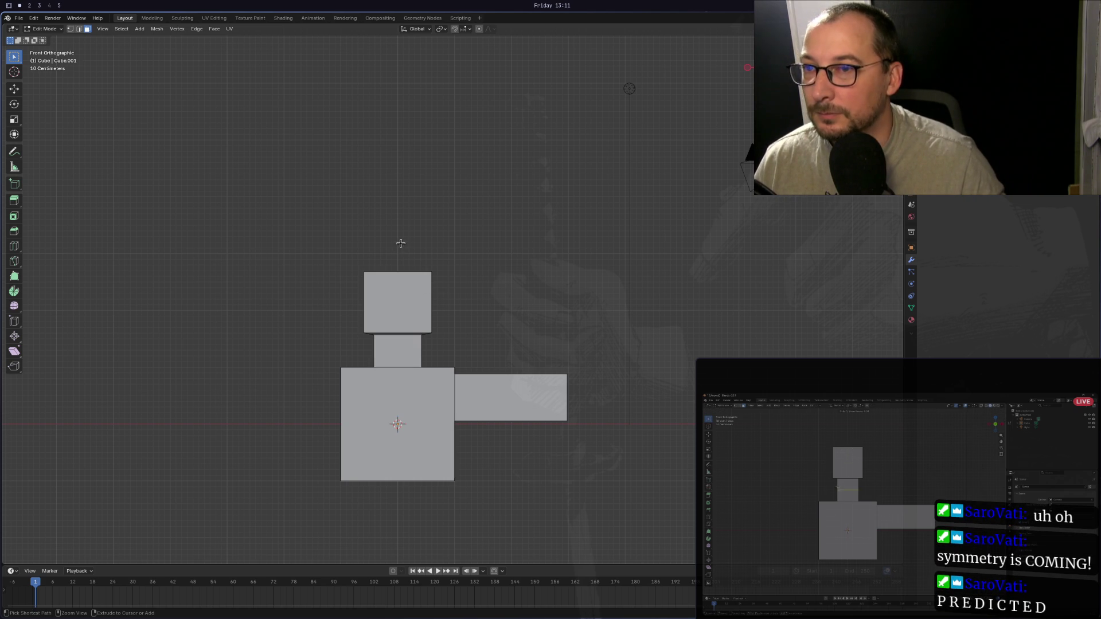
Loop-cut a vertical centre edge through head, neck and torso, then enable X-ray.
key(ctrl+r)
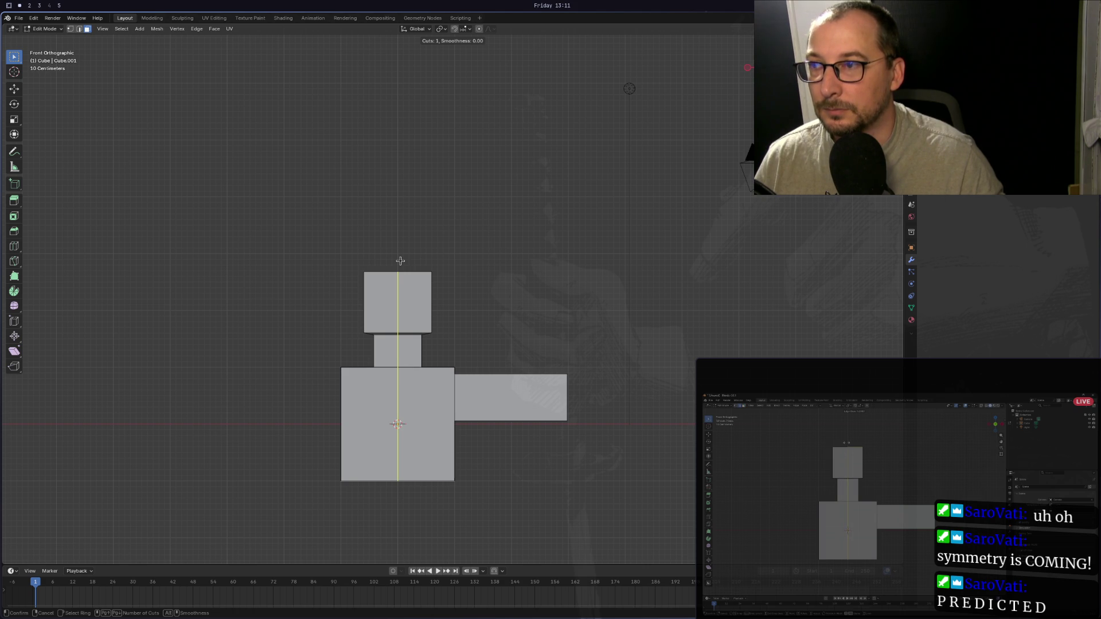
mouse_move(400, 261)
mouse_down()
mouse_move(418, 256)
mouse_move(385, 258)
mouse_move(411, 250)
mouse_move(398, 257)
mouse_up()
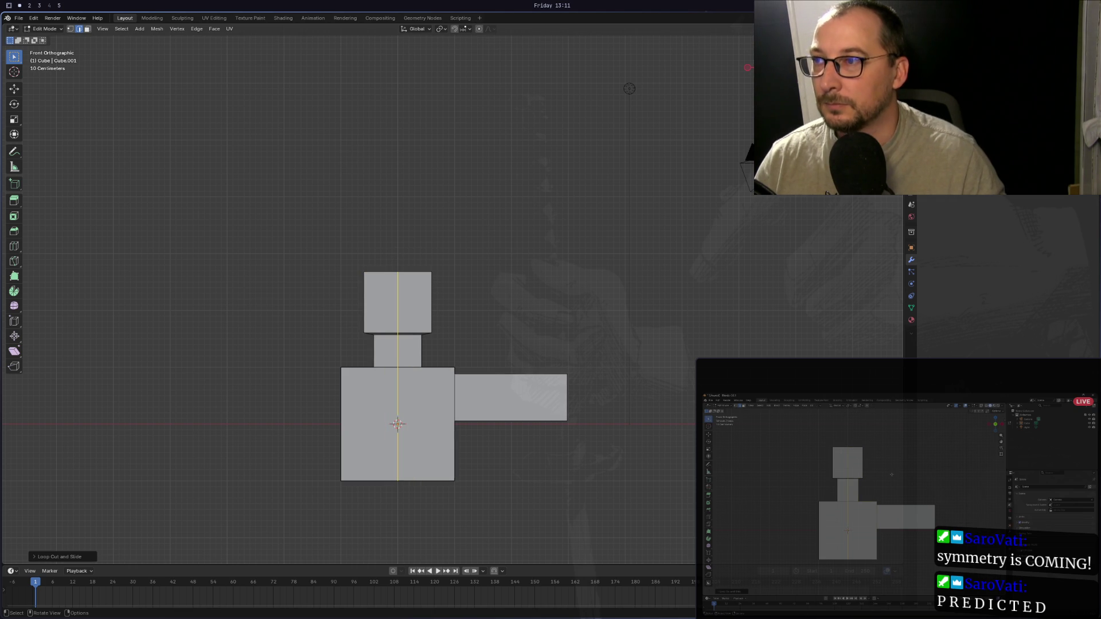
click(409, 251)
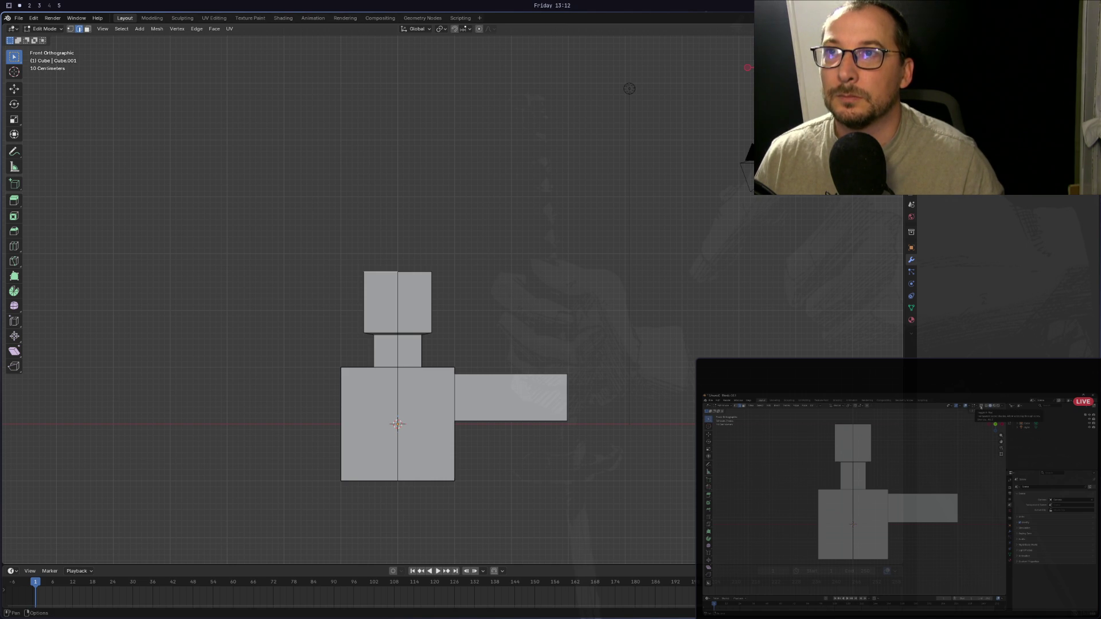
key(alt+z)
key(alt+z)
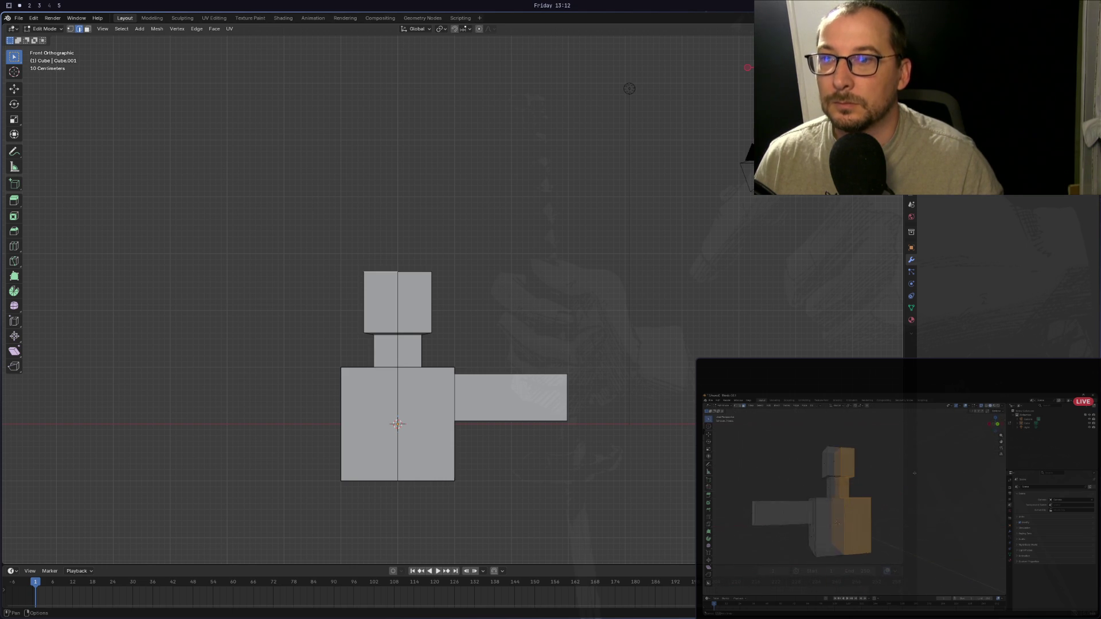
Box-select the figure's left half in X-ray and delete its faces.
click(370, 200)
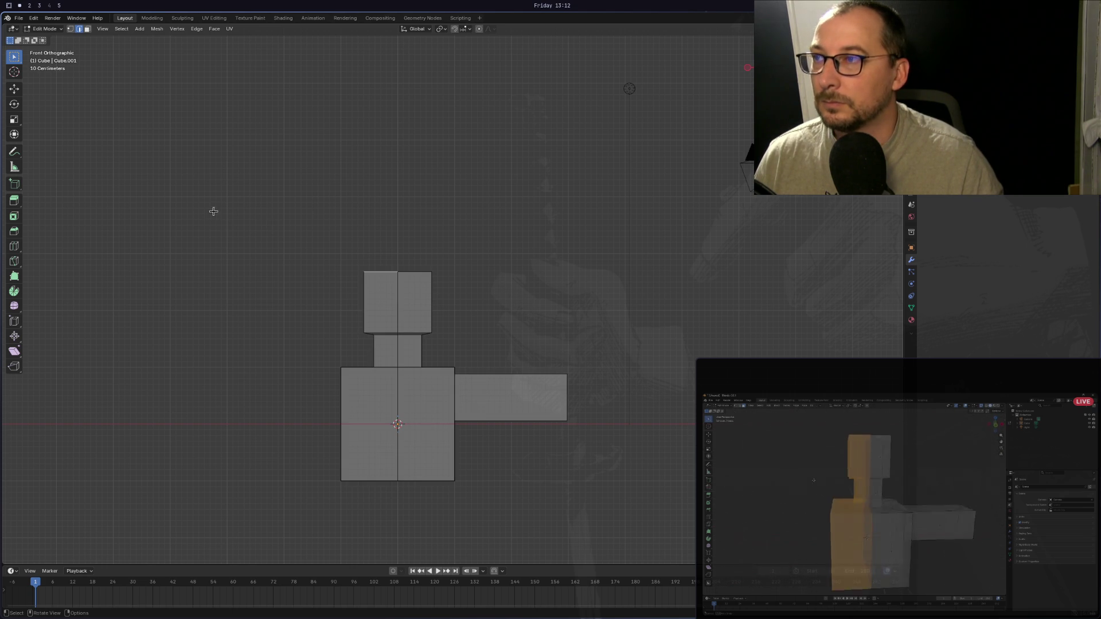
mouse_move(213, 211)
mouse_down()
mouse_move(410, 509)
mouse_move(401, 516)
mouse_up()
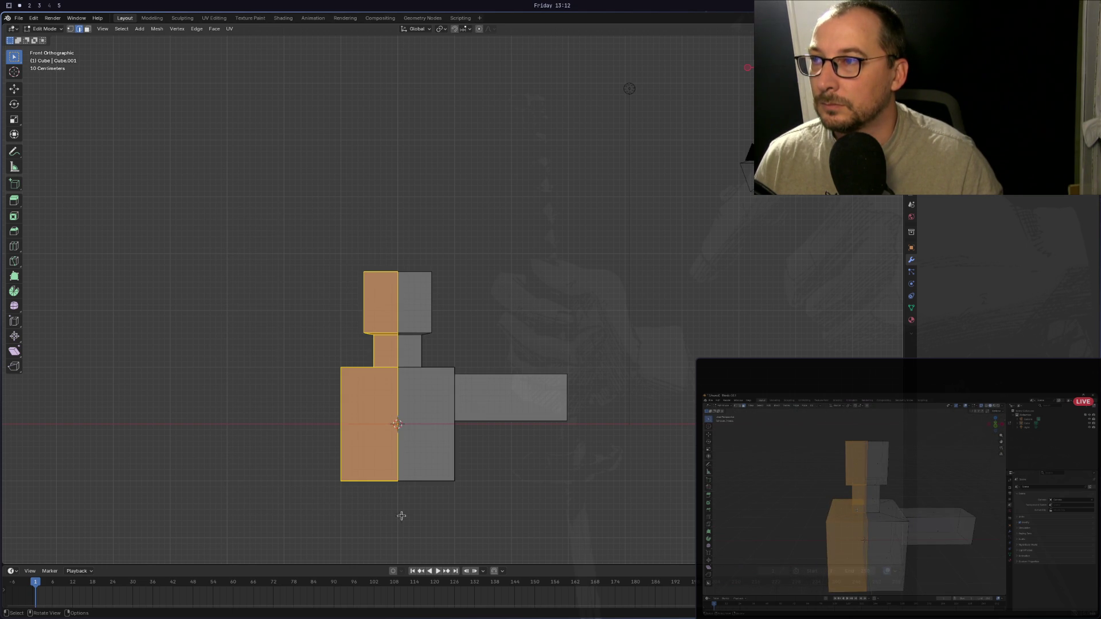
key(ctrl+e)
key(Escape)
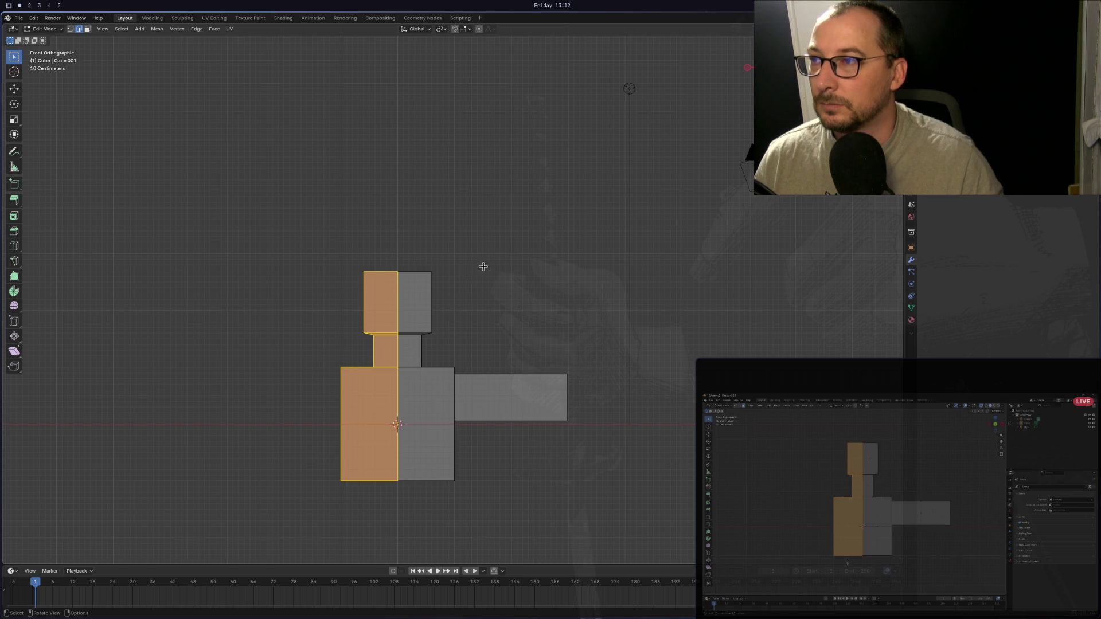
mouse_move(478, 269)
middle_down()
mouse_move(426, 272)
mouse_move(507, 277)
mouse_move(368, 285)
mouse_move(275, 243)
mouse_move(494, 273)
mouse_move(523, 256)
mouse_move(560, 260)
mouse_move(492, 285)
mouse_move(505, 261)
middle_up()
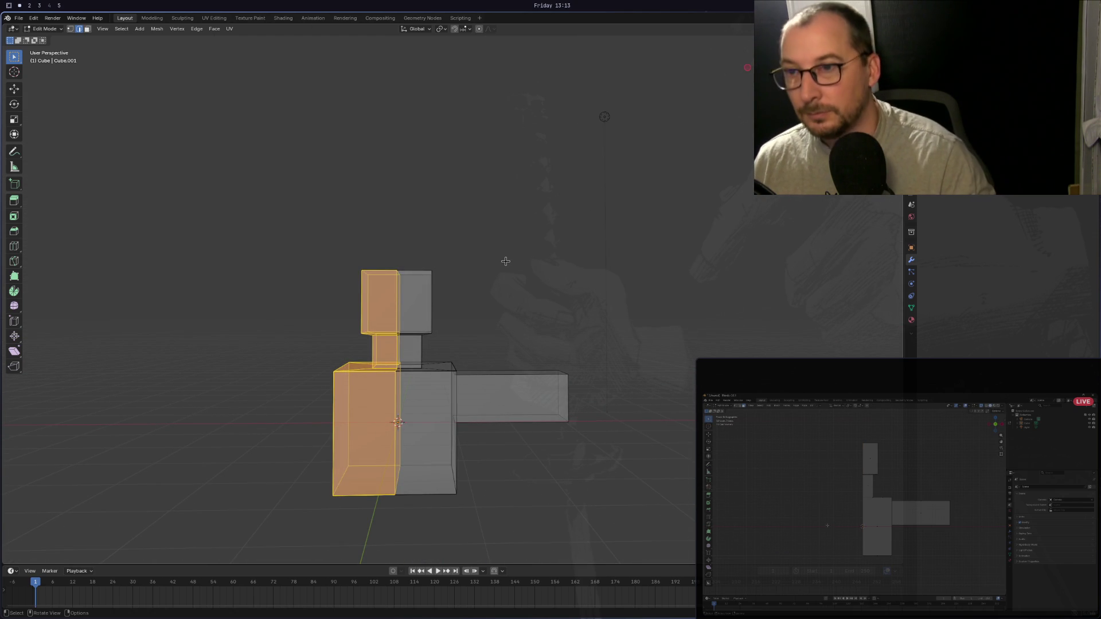
key(x)
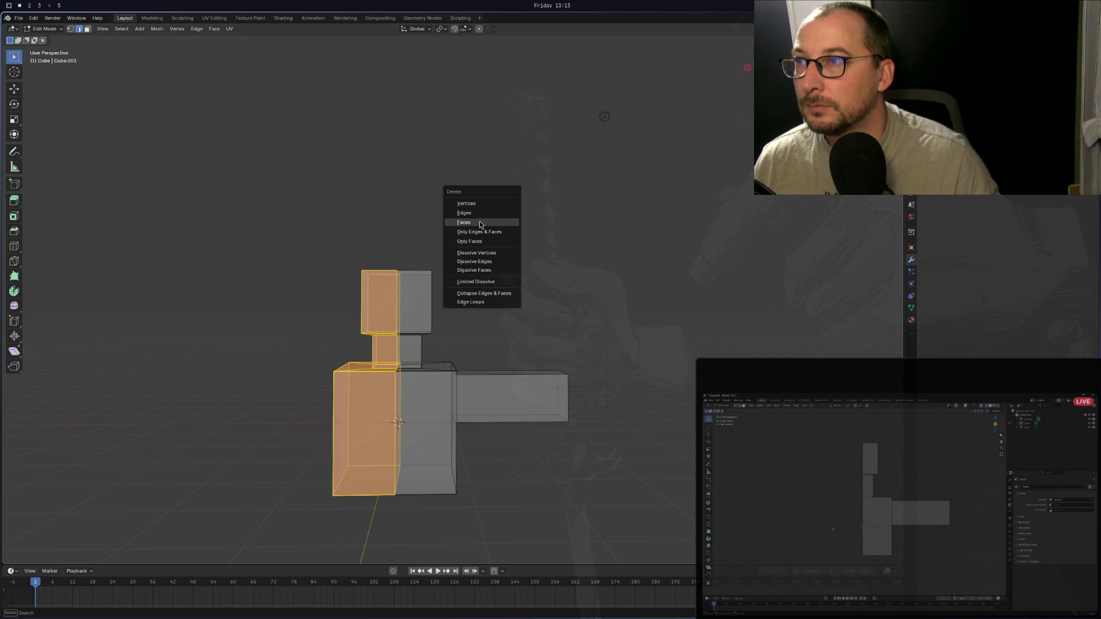
click(485, 222)
mouse_move(426, 252)
middle_down()
mouse_move(456, 276)
mouse_move(412, 184)
middle_up()
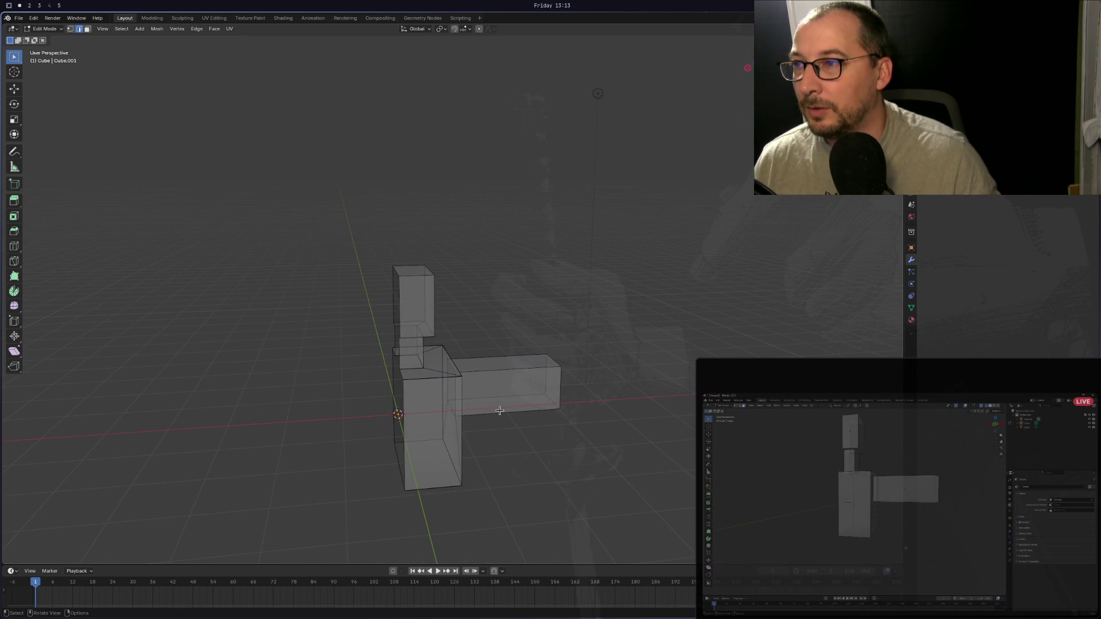
mouse_move(499, 411)
middle_down()
mouse_move(487, 443)
mouse_move(513, 420)
middle_up()
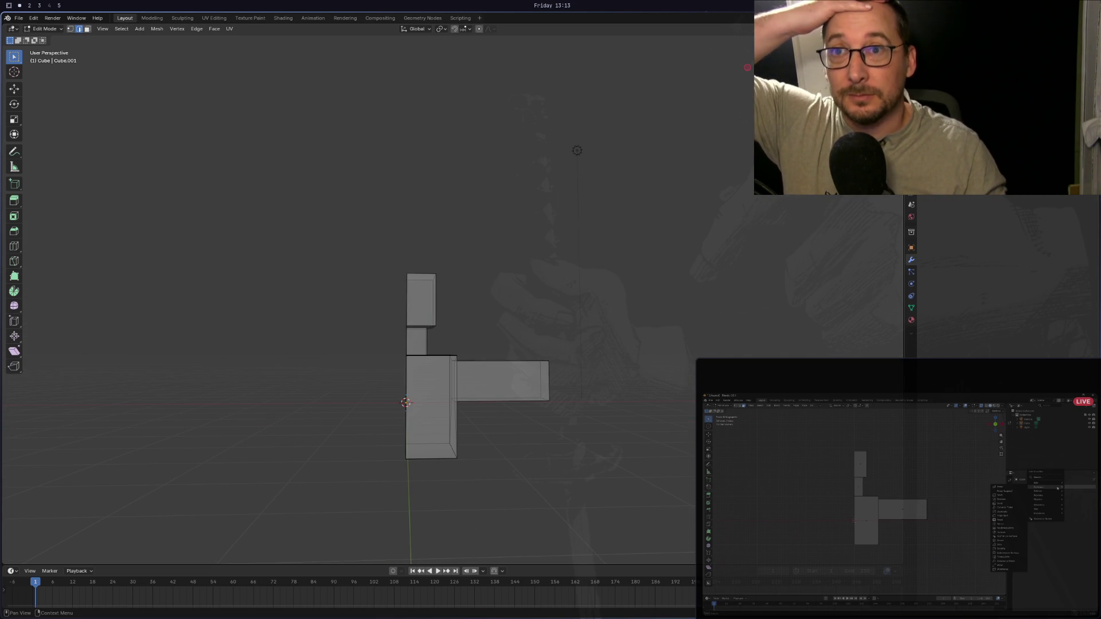
Add a Mirror modifier on X to the half figure and enable Clipping.
key(shift+a)
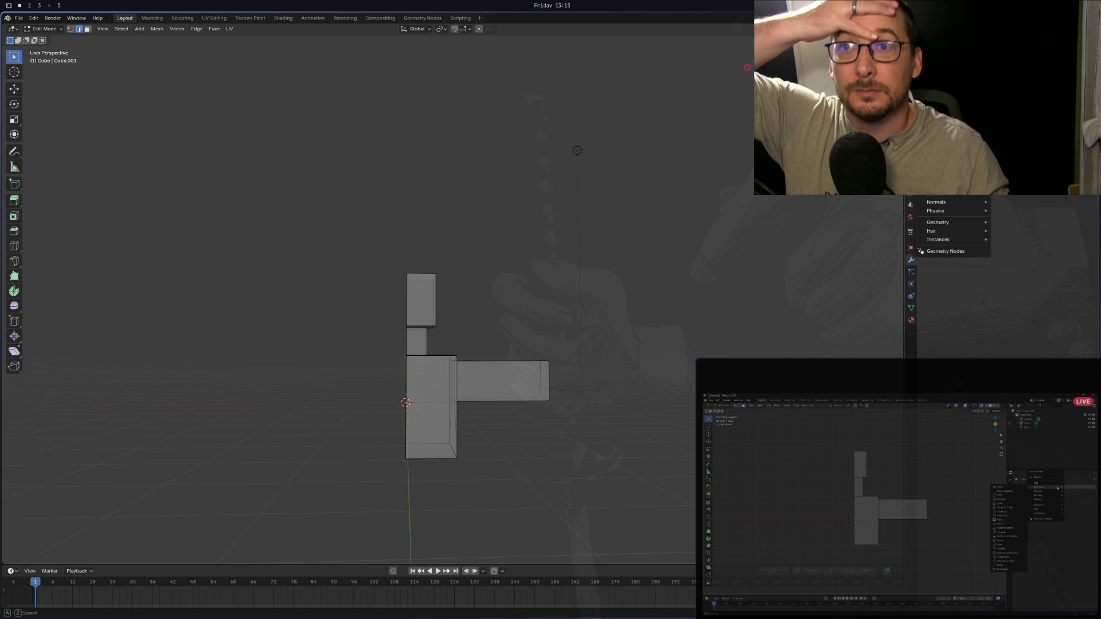
mouse_move(962, 197)
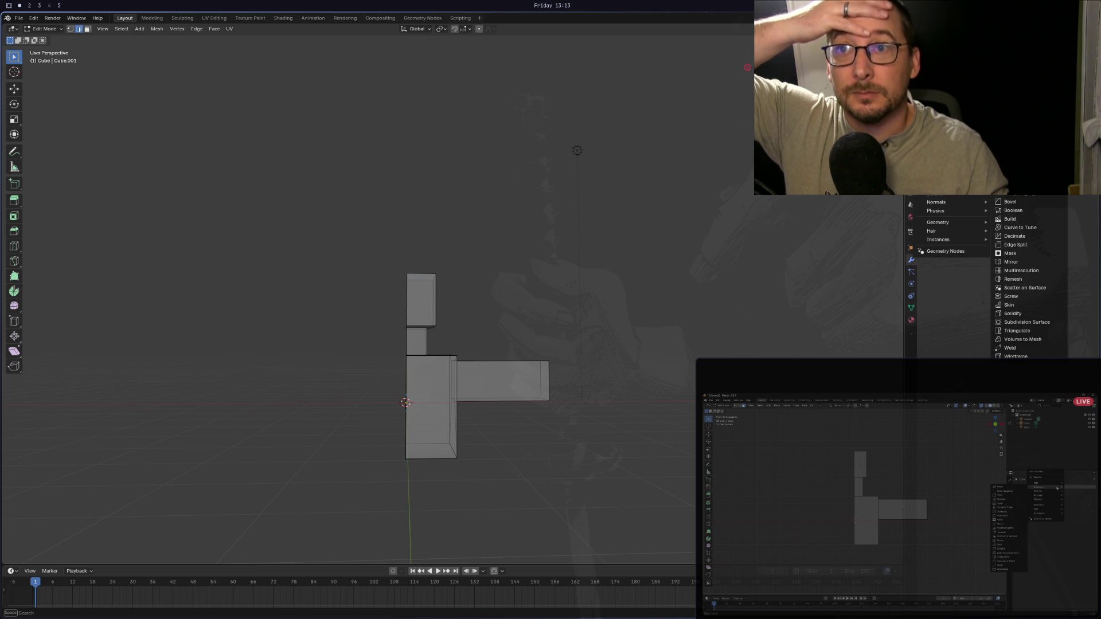
click(1023, 262)
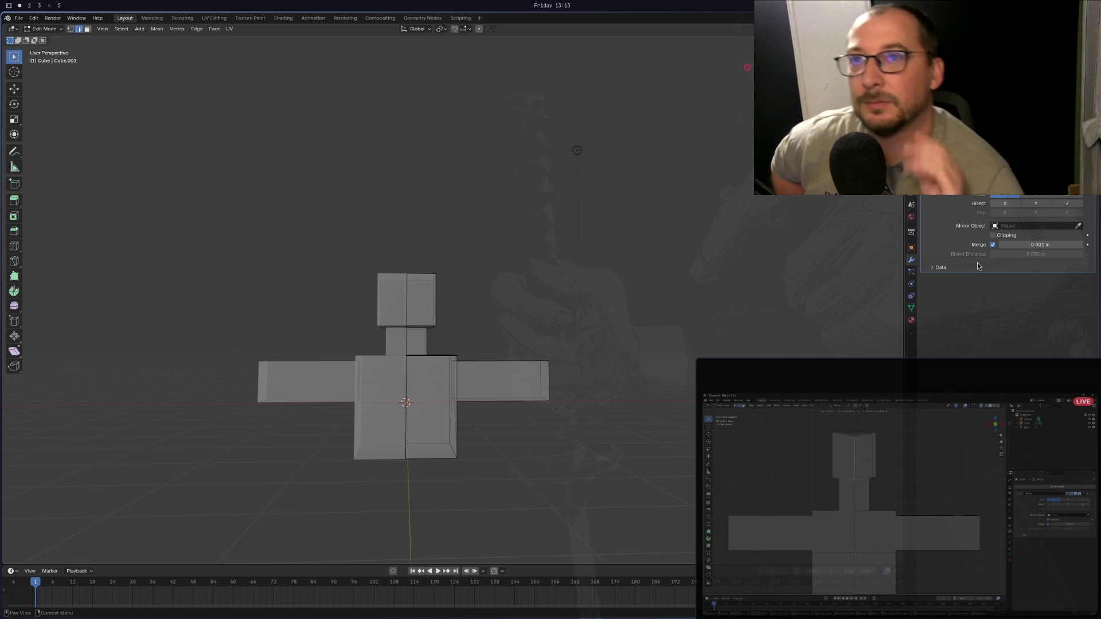
click(1000, 234)
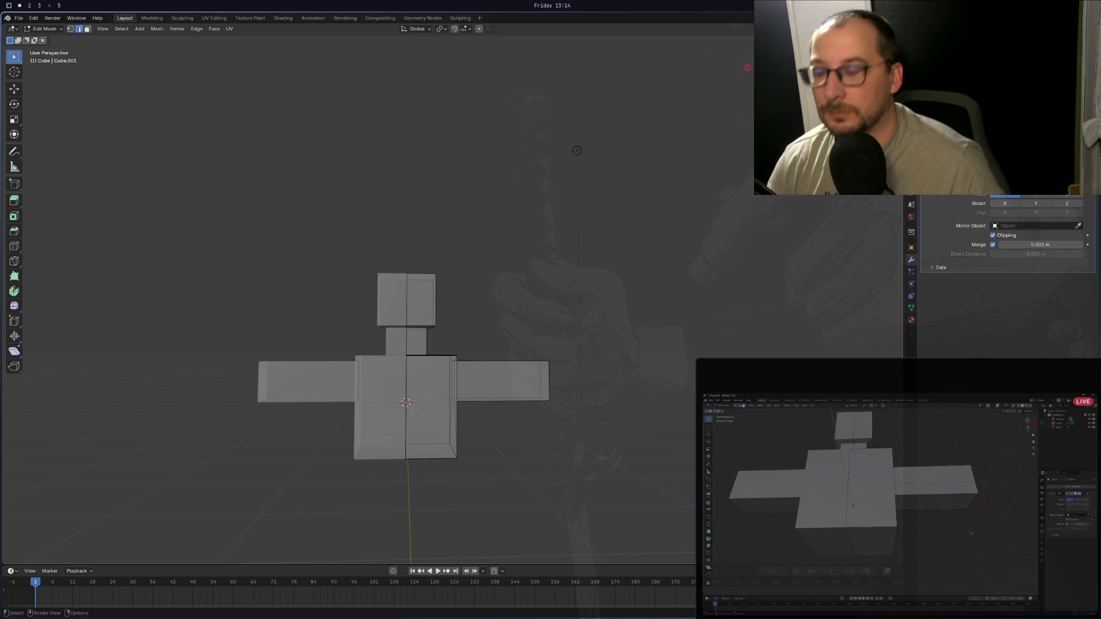
Turn X-ray off and tilt the view to look down on the mirrored figure.
key(alt+z)
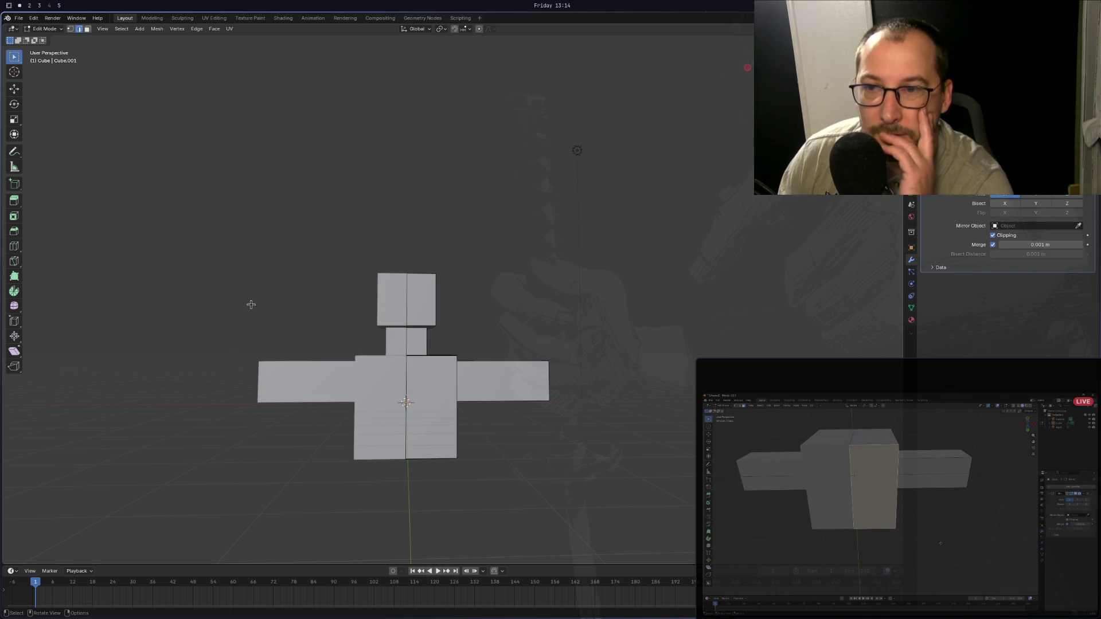
mouse_move(356, 353)
middle_down()
mouse_move(359, 255)
mouse_move(346, 263)
mouse_move(355, 266)
middle_up()
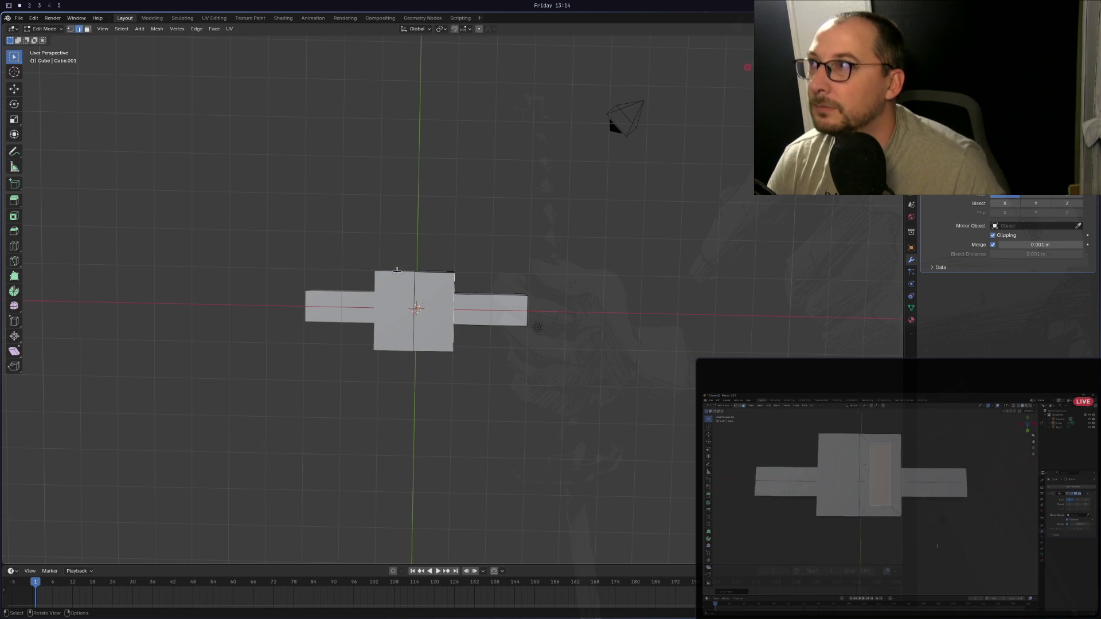
Inset the torso's bottom face and scale it narrower along Y.
key(3)
click(428, 288)
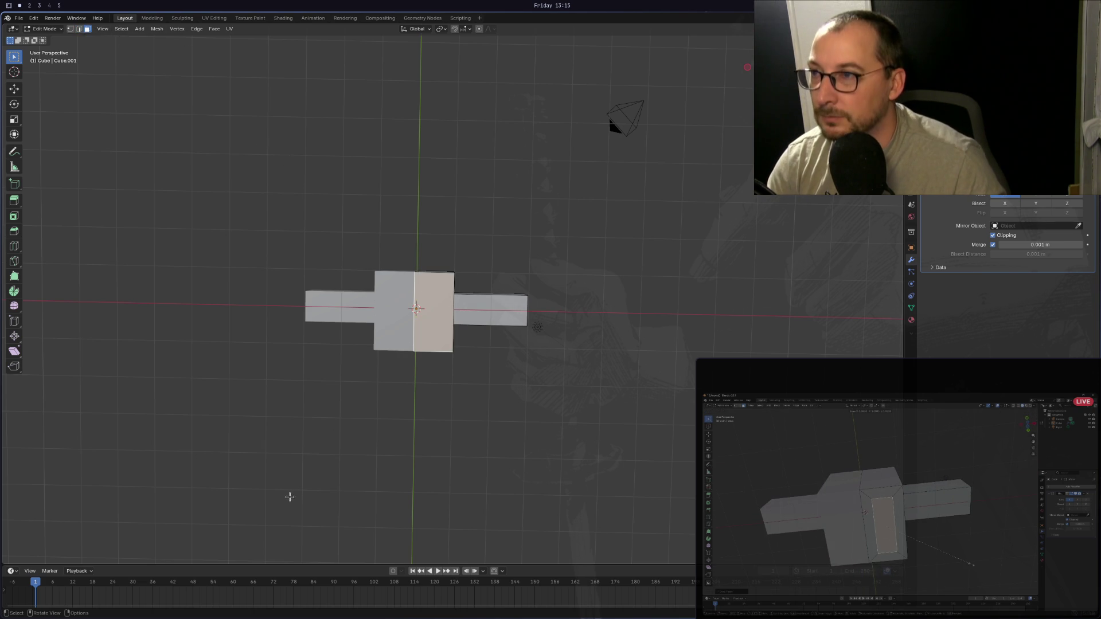
key(i)
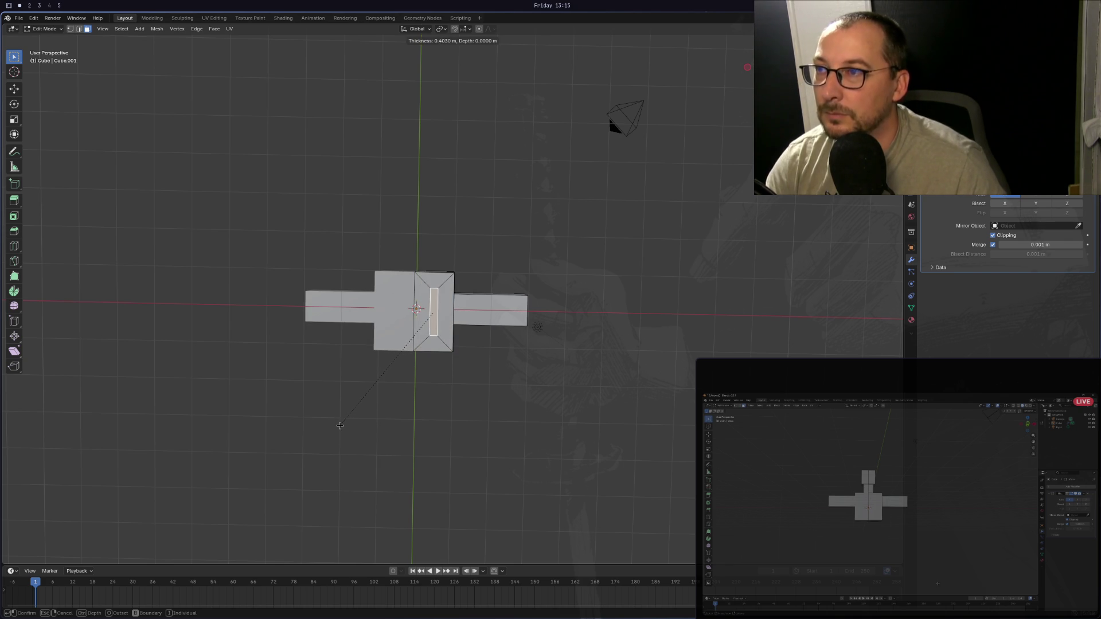
key(Escape)
key(i)
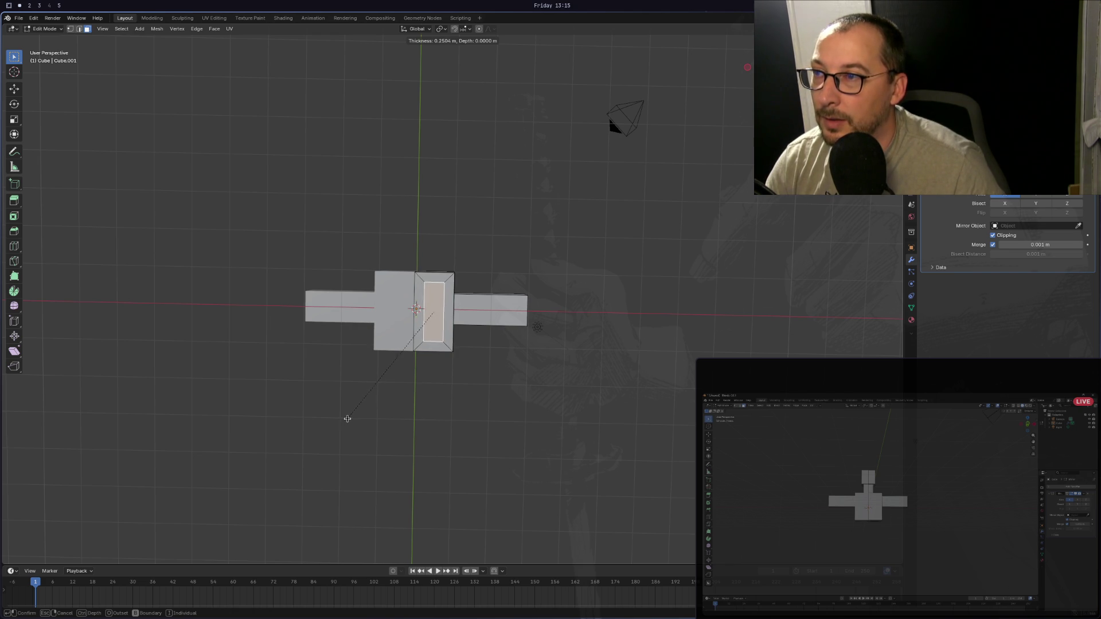
click(347, 416)
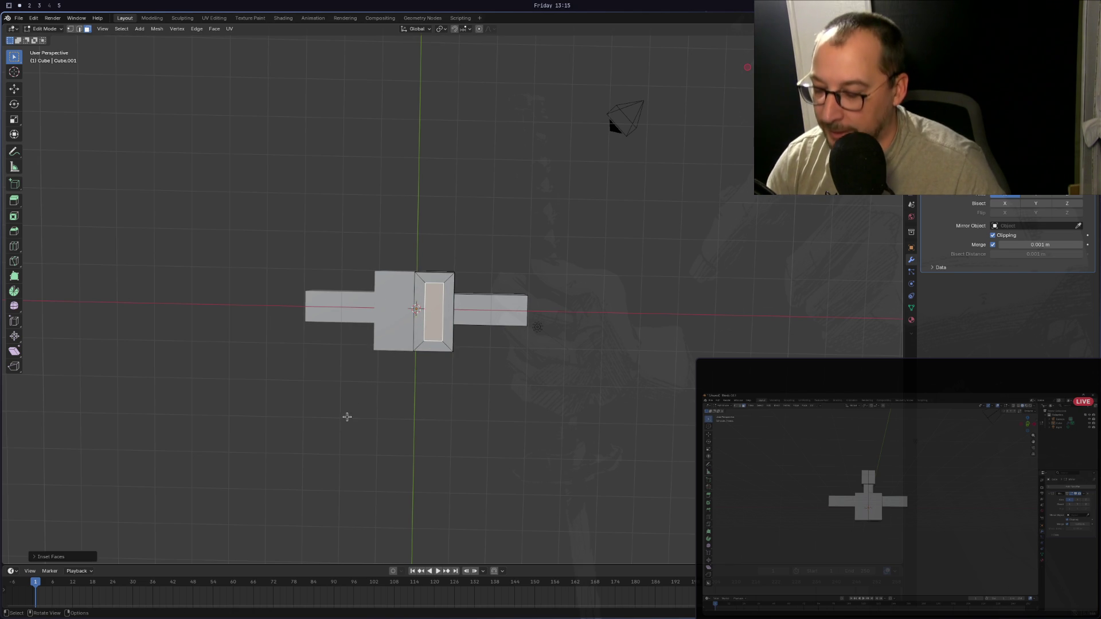
key(s)
key(y)
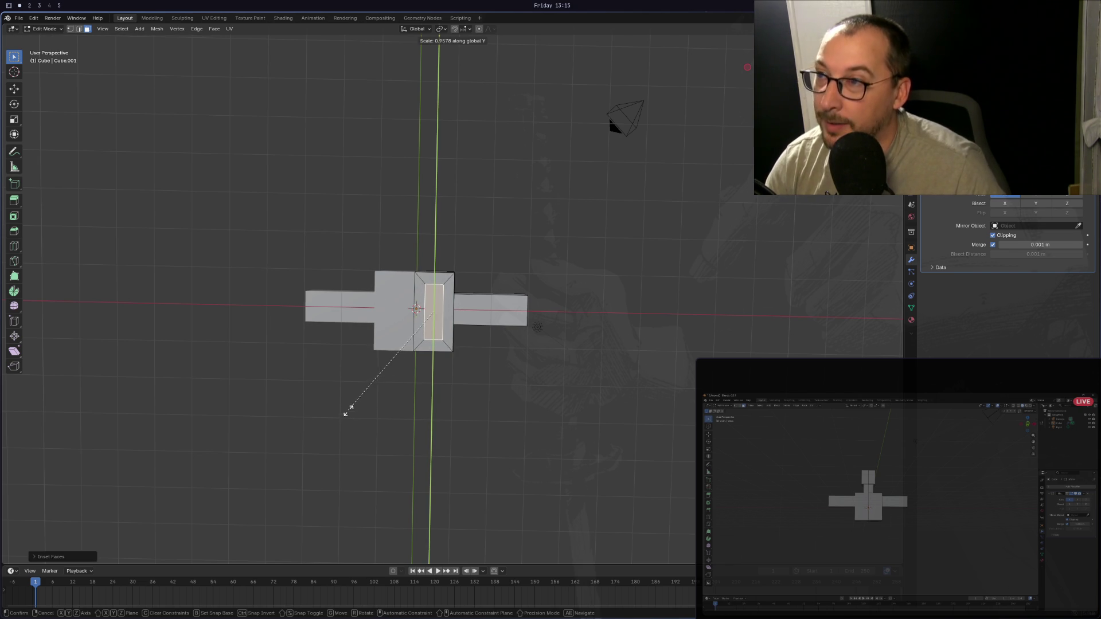
click(369, 314)
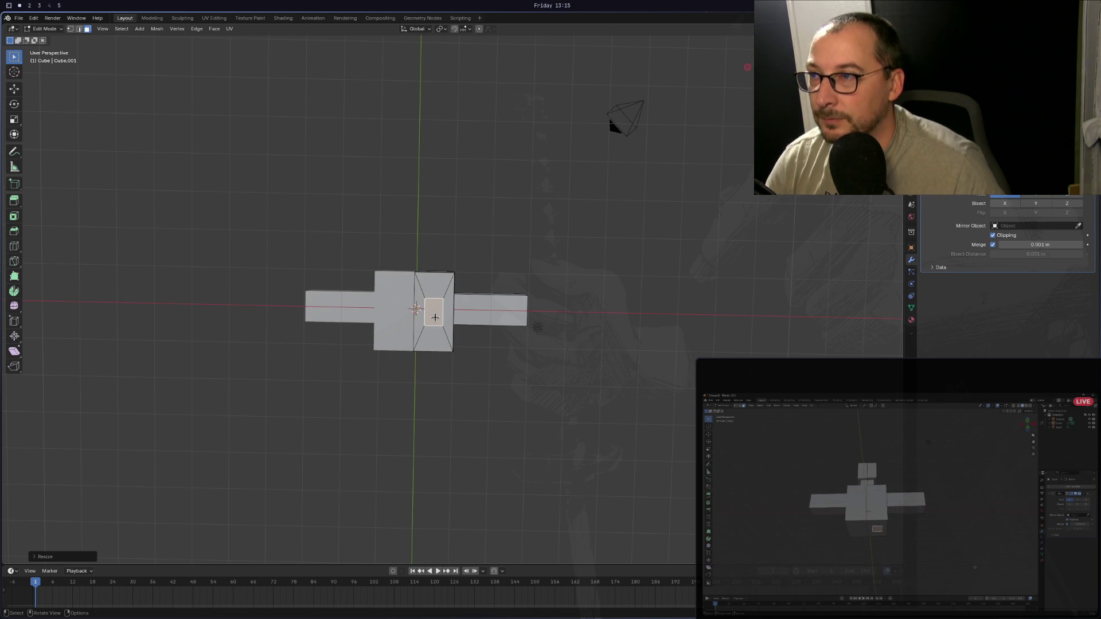
Extrude the narrowed bottom faces downward into two long blocky legs.
mouse_move(434, 317)
middle_down()
mouse_move(411, 386)
mouse_move(408, 422)
mouse_move(430, 418)
mouse_move(419, 453)
middle_up()
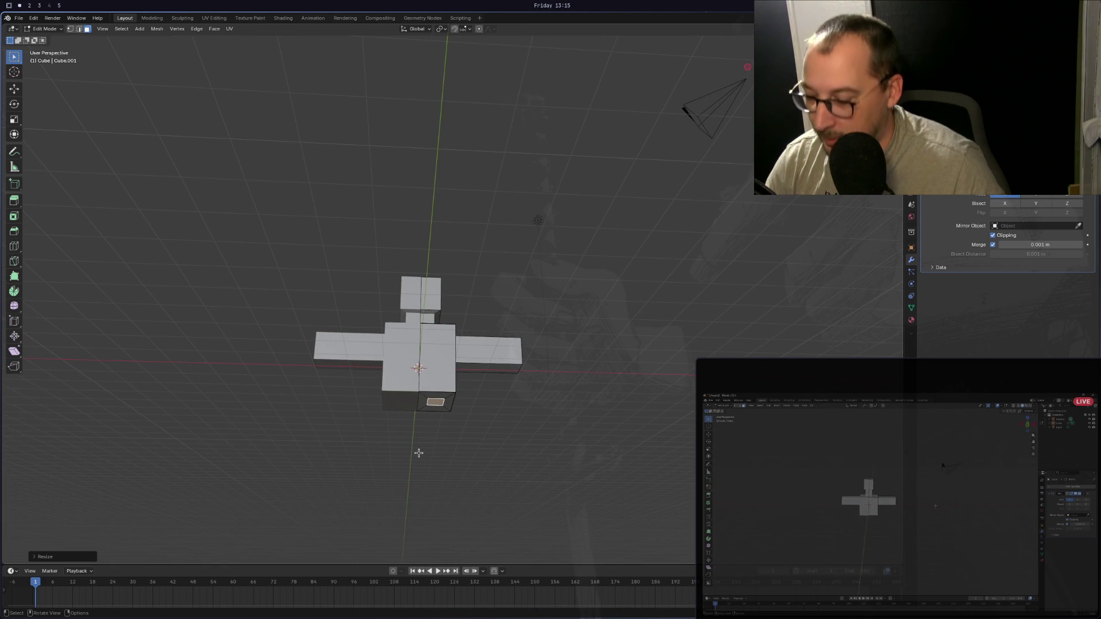
key(e)
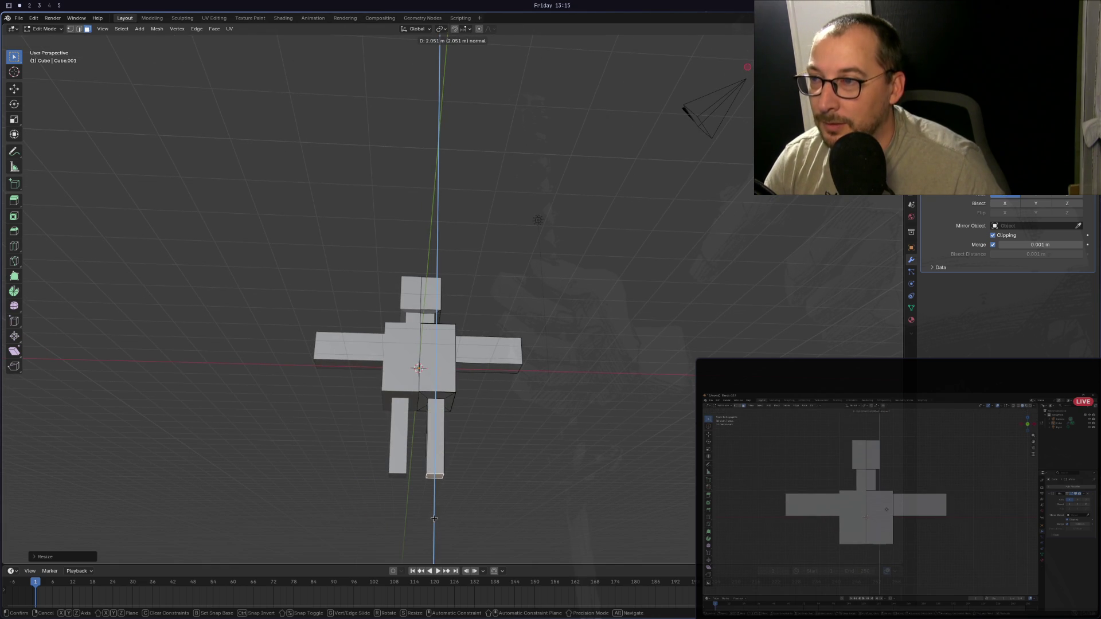
click(469, 486)
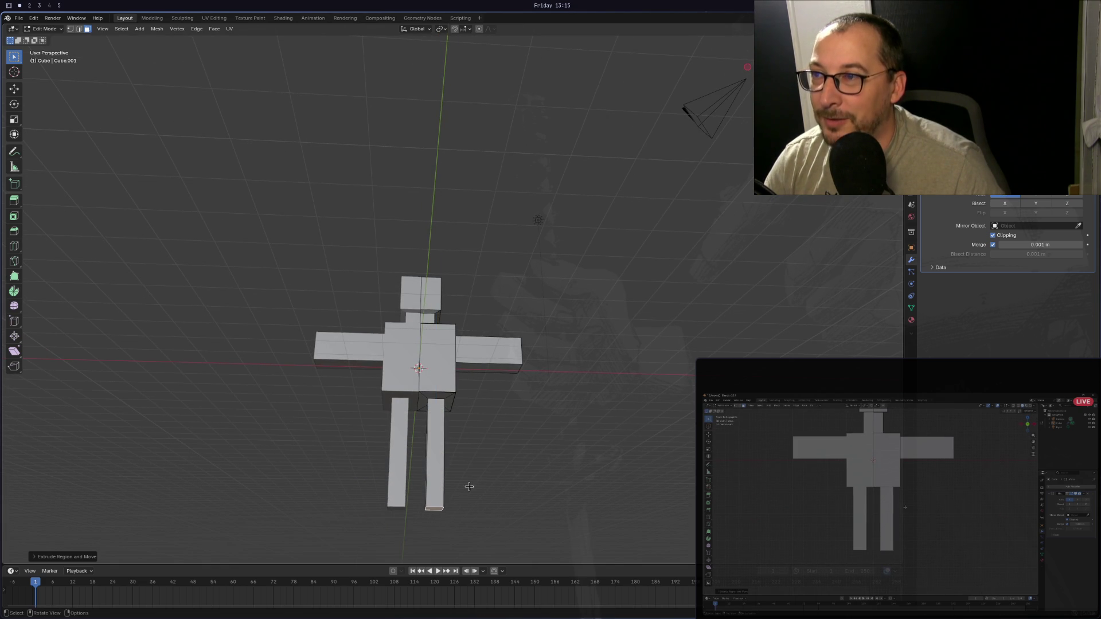
mouse_move(469, 487)
middle_down()
mouse_move(454, 514)
mouse_move(482, 509)
mouse_move(378, 501)
mouse_move(472, 543)
mouse_move(557, 461)
mouse_move(500, 508)
mouse_move(374, 506)
middle_up()
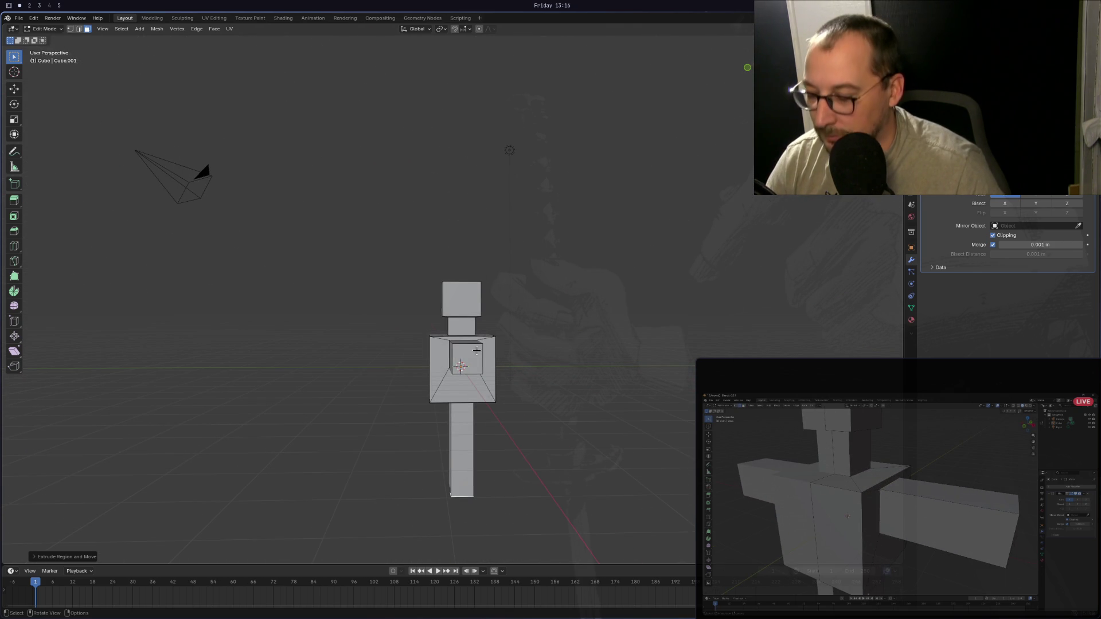
Switch to edge select and pick the edges bounding the arm's end face.
key(2)
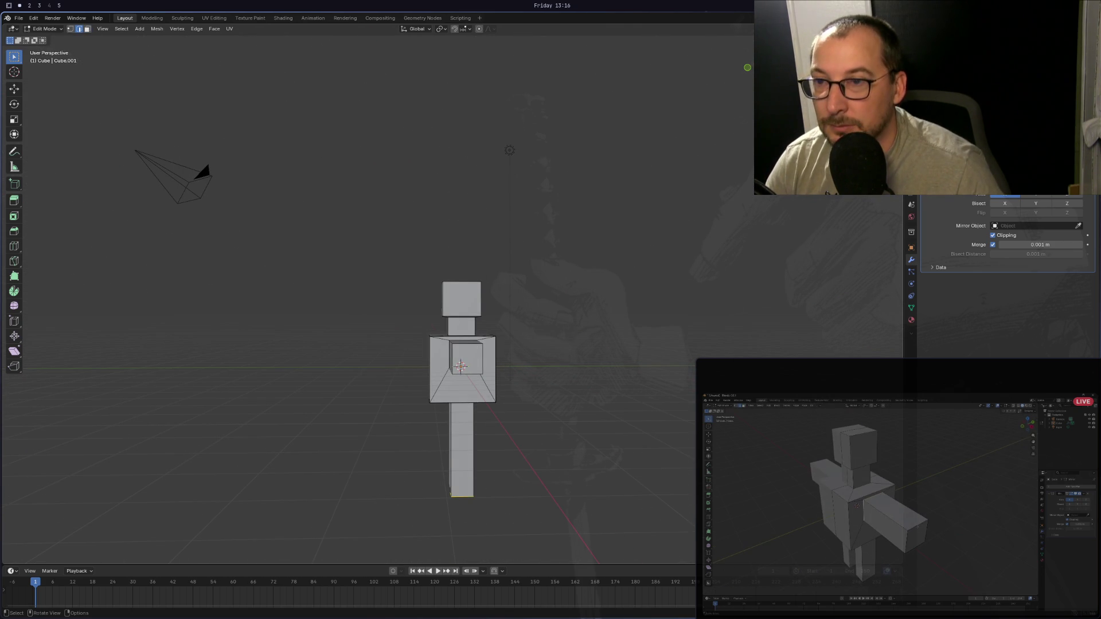
mouse_move(469, 346)
middle_down()
mouse_move(468, 372)
mouse_move(516, 397)
middle_up()
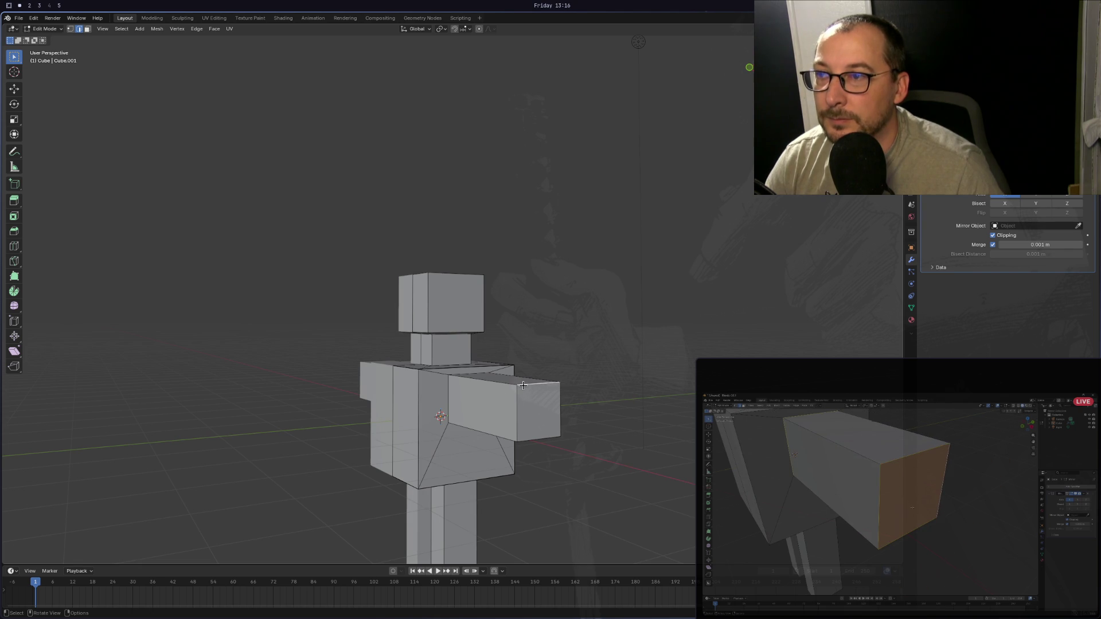
shift+click(559, 400)
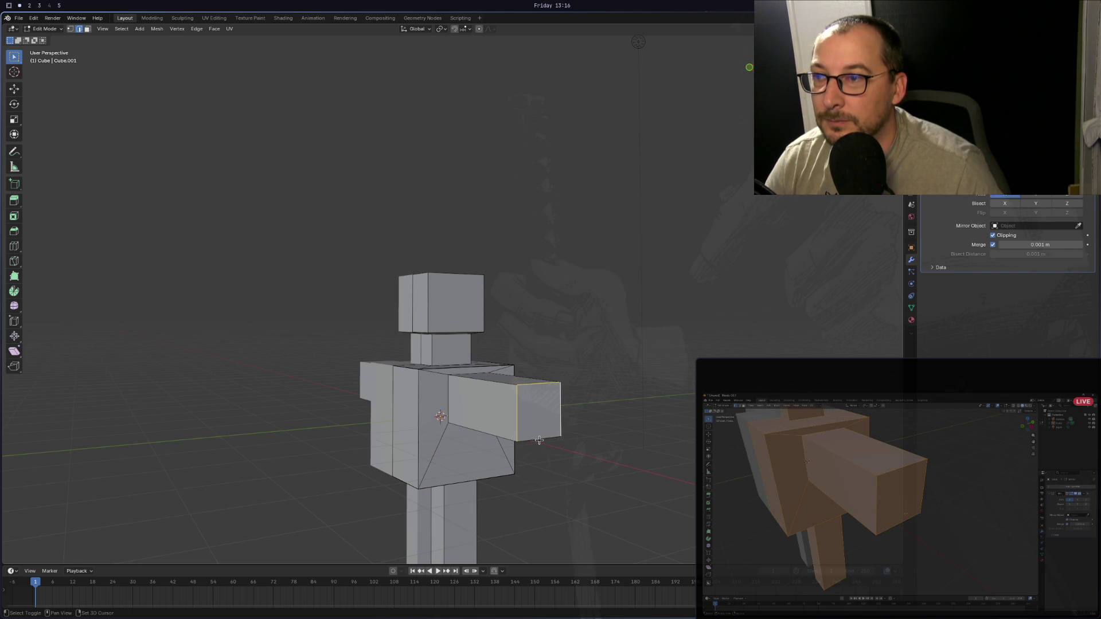
shift+click(539, 439)
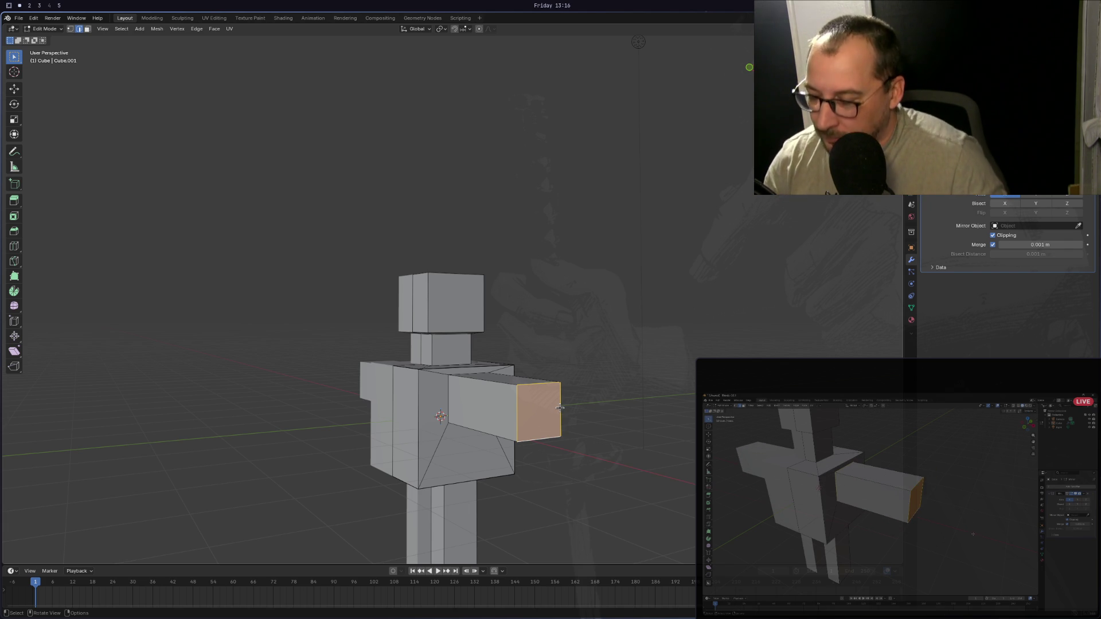
key(s)
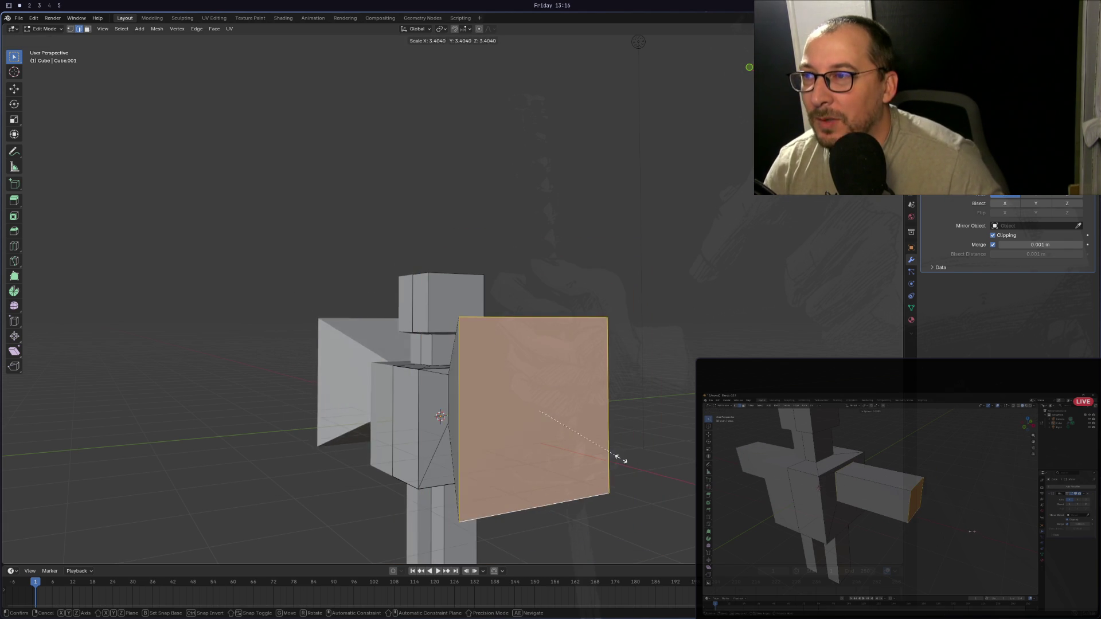
key(x)
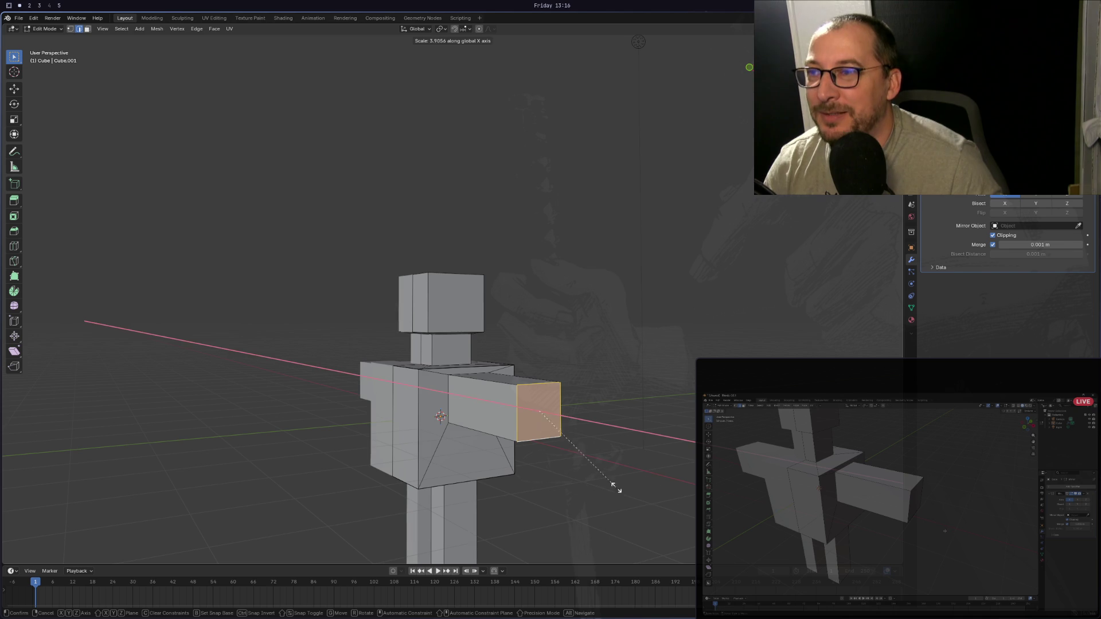
click(614, 462)
mouse_move(614, 462)
middle_down()
mouse_move(634, 467)
mouse_move(630, 487)
mouse_move(608, 407)
middle_up()
key(s)
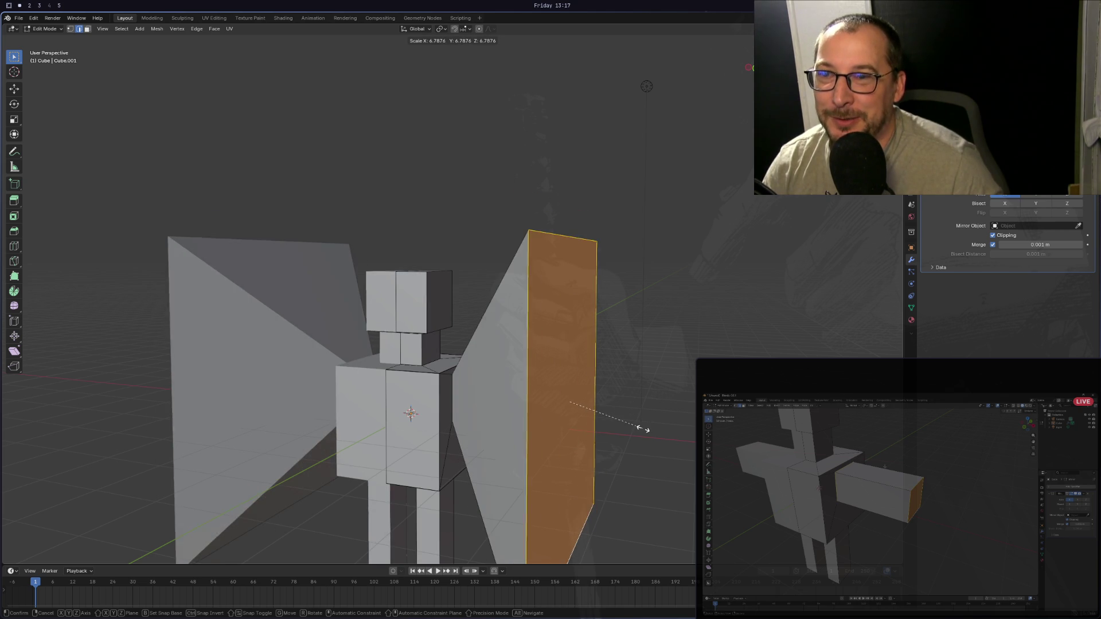
key(Escape)
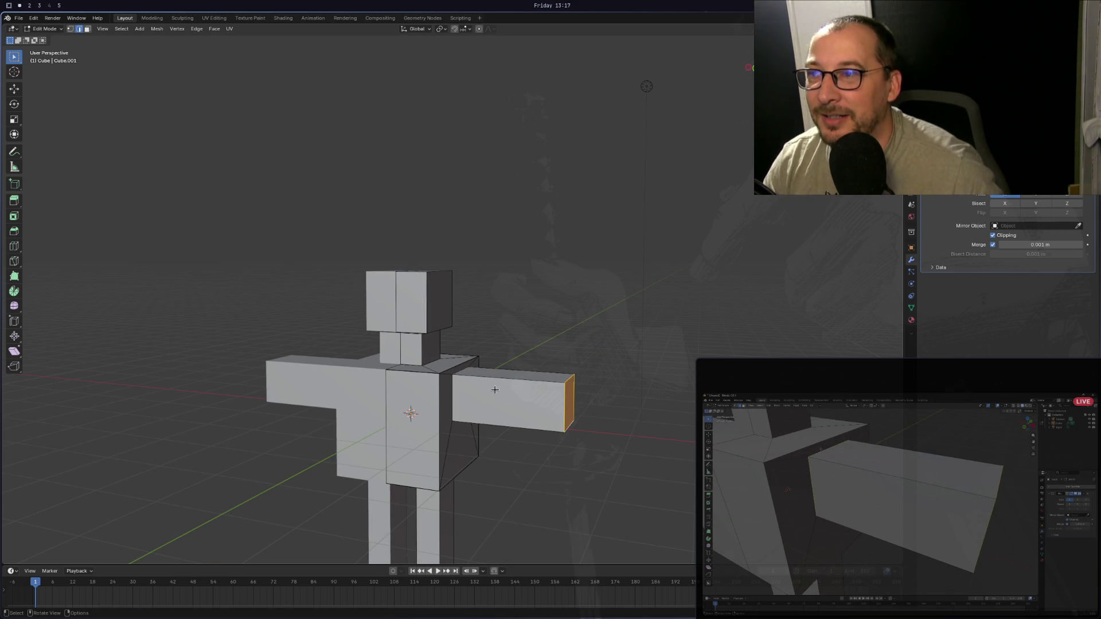
middle_drag(495, 390, 446, 393)
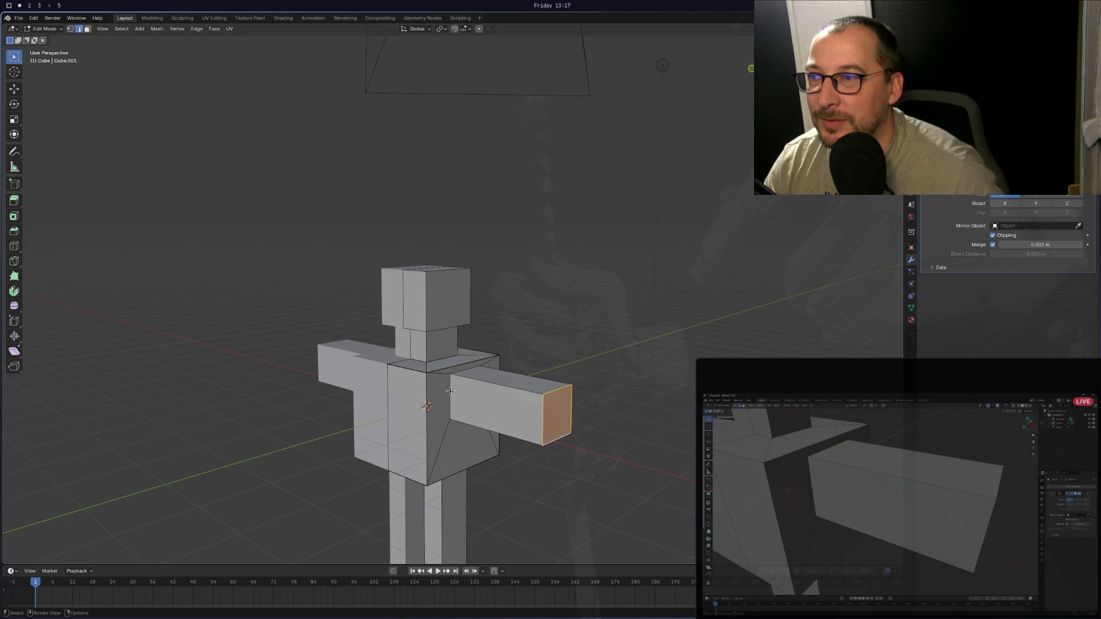
ctrl+click(451, 390)
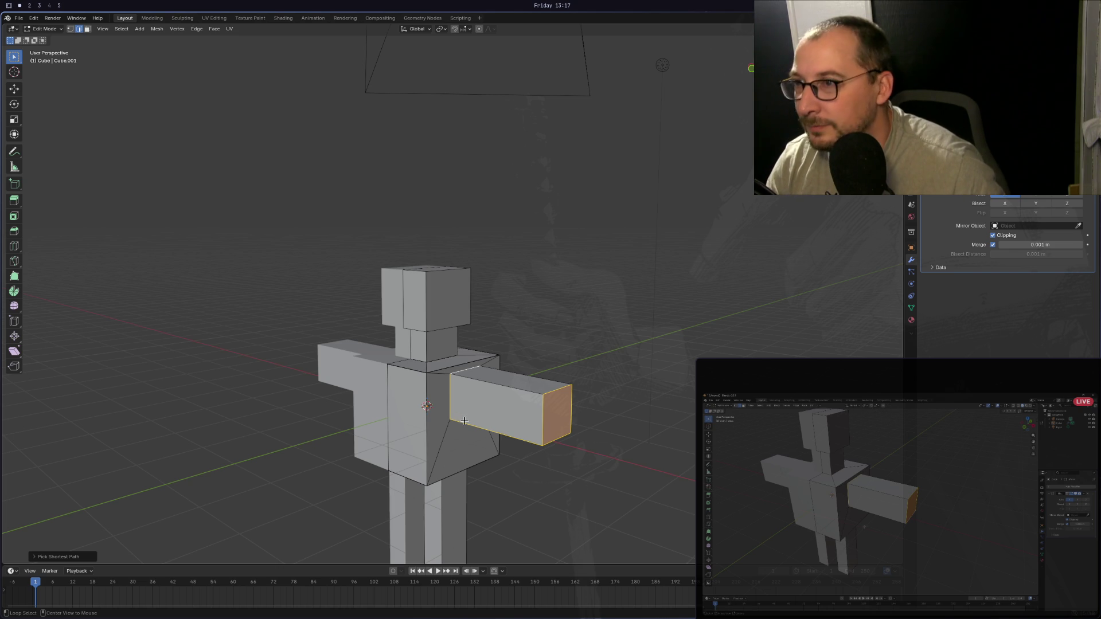
alt+click(466, 423)
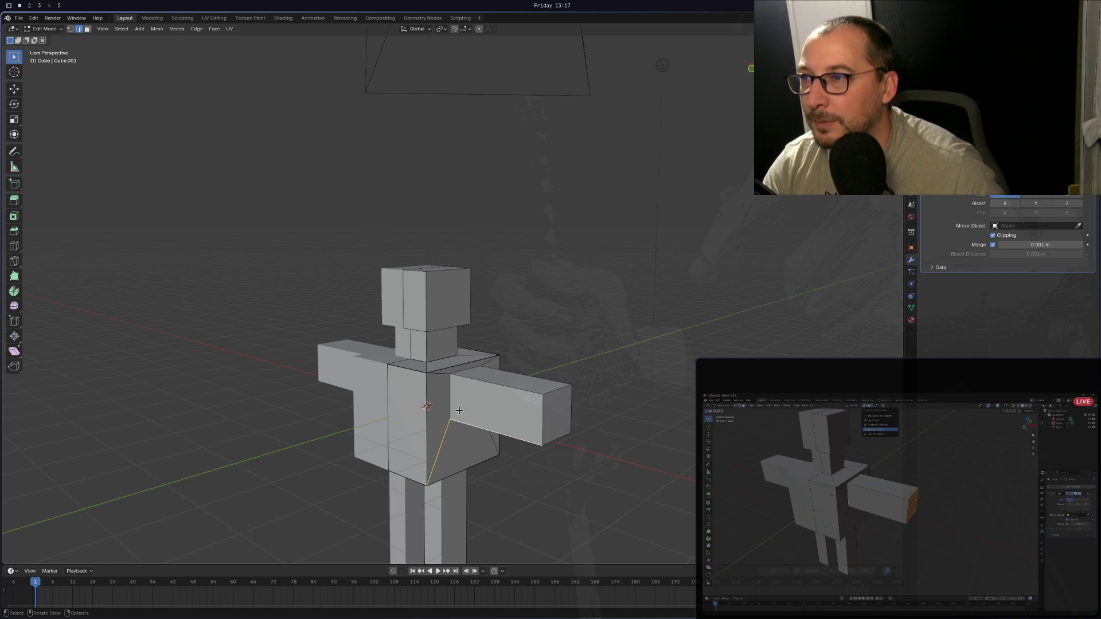
key(alt+a)
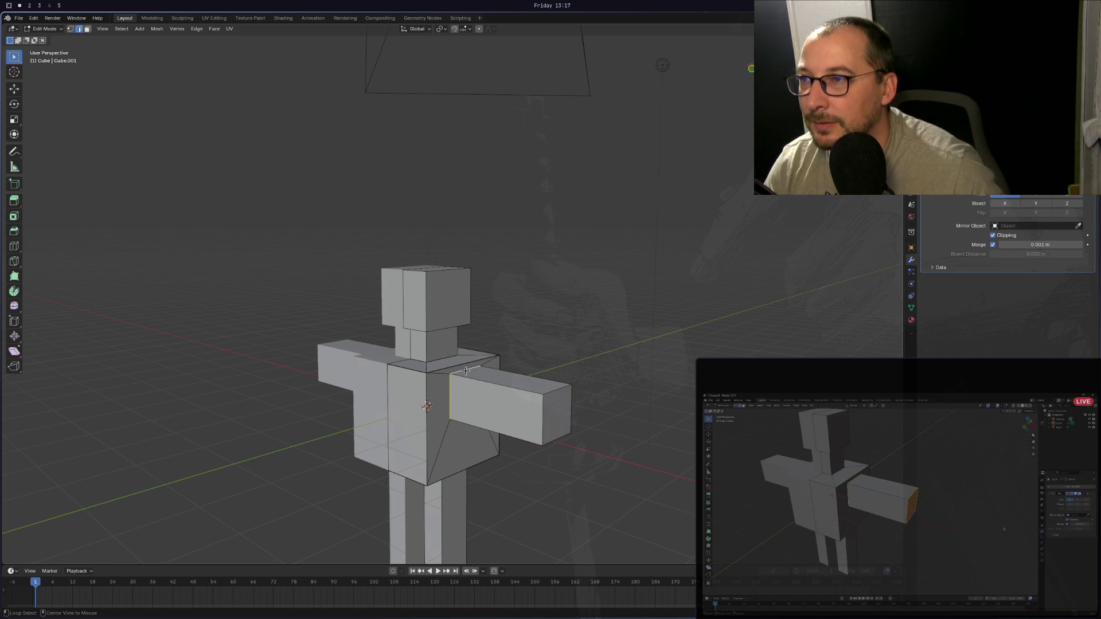
alt+click(544, 411)
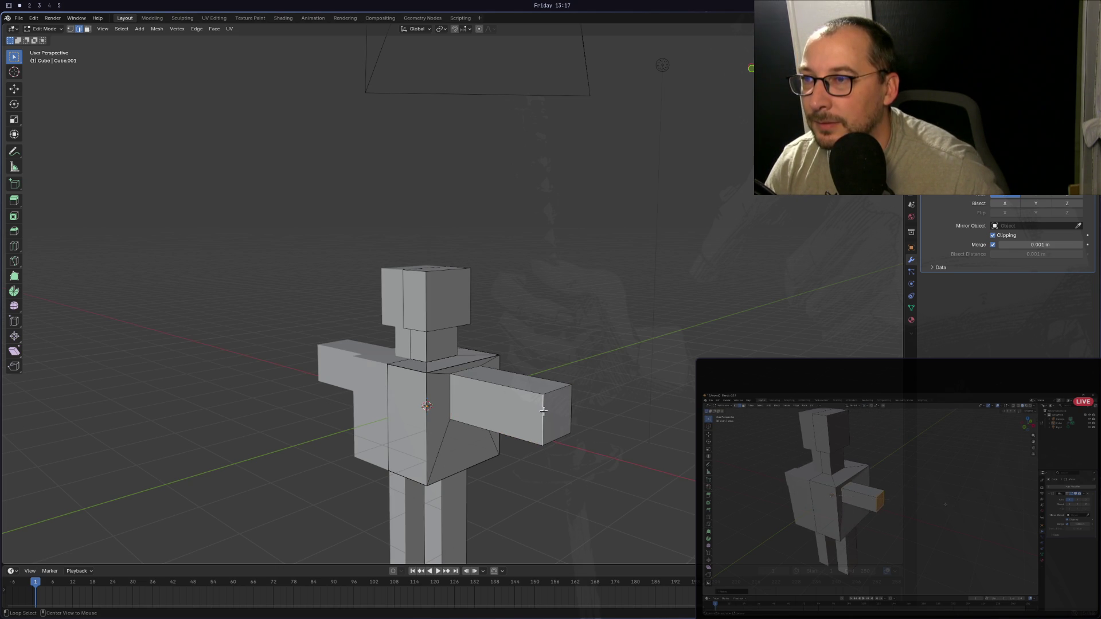
alt+click(558, 387)
alt+shift+click(555, 441)
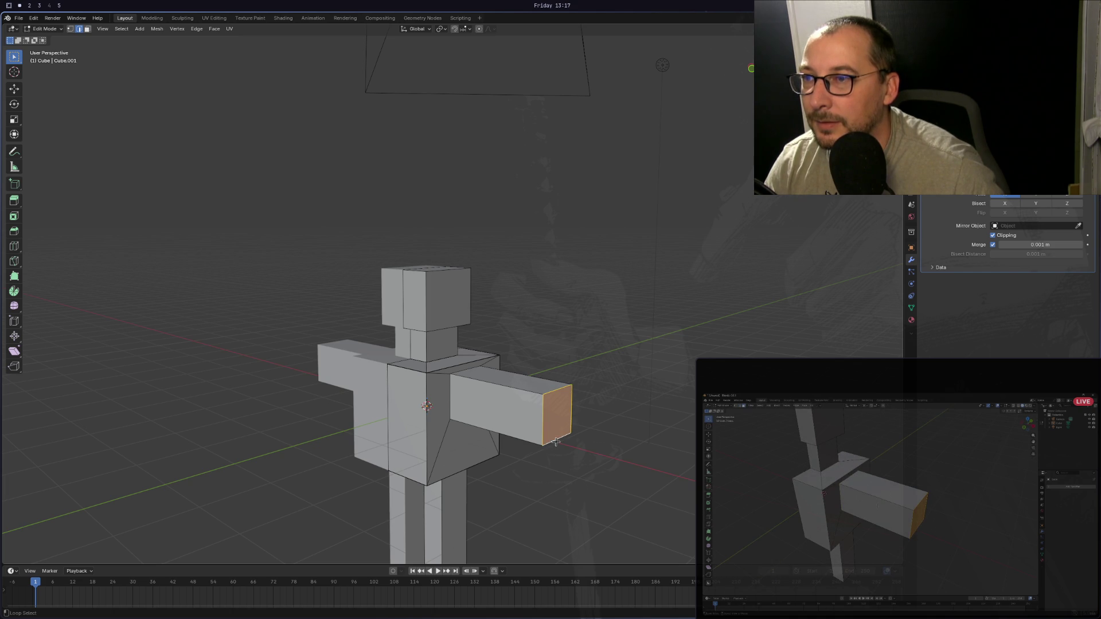
mouse_move(463, 380)
middle_down()
mouse_move(459, 332)
mouse_move(535, 377)
mouse_move(572, 379)
middle_up()
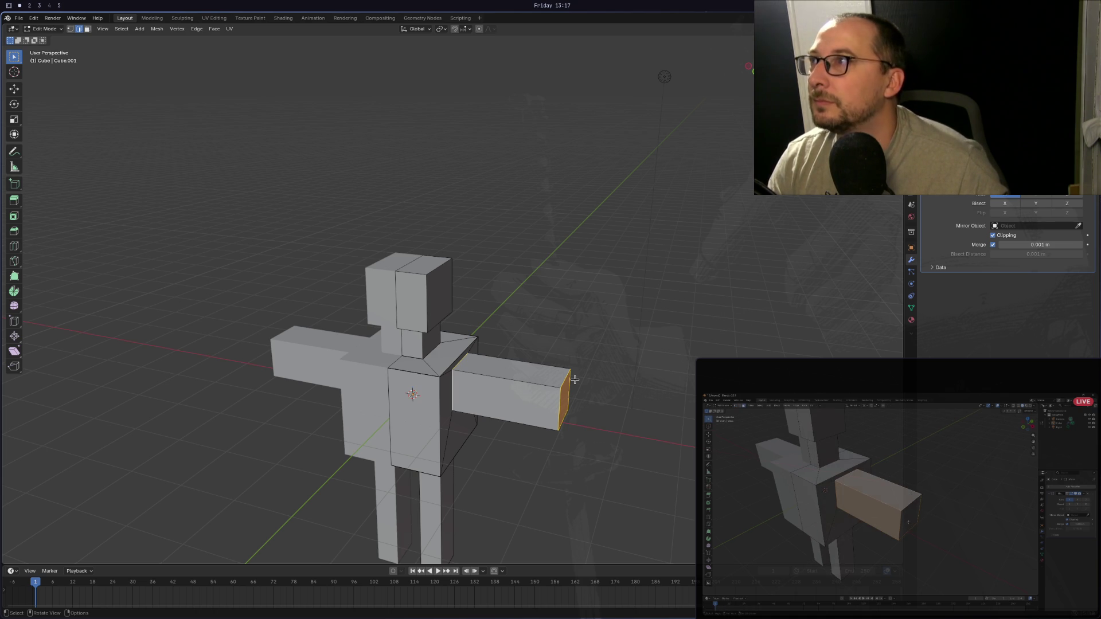
click(87, 29)
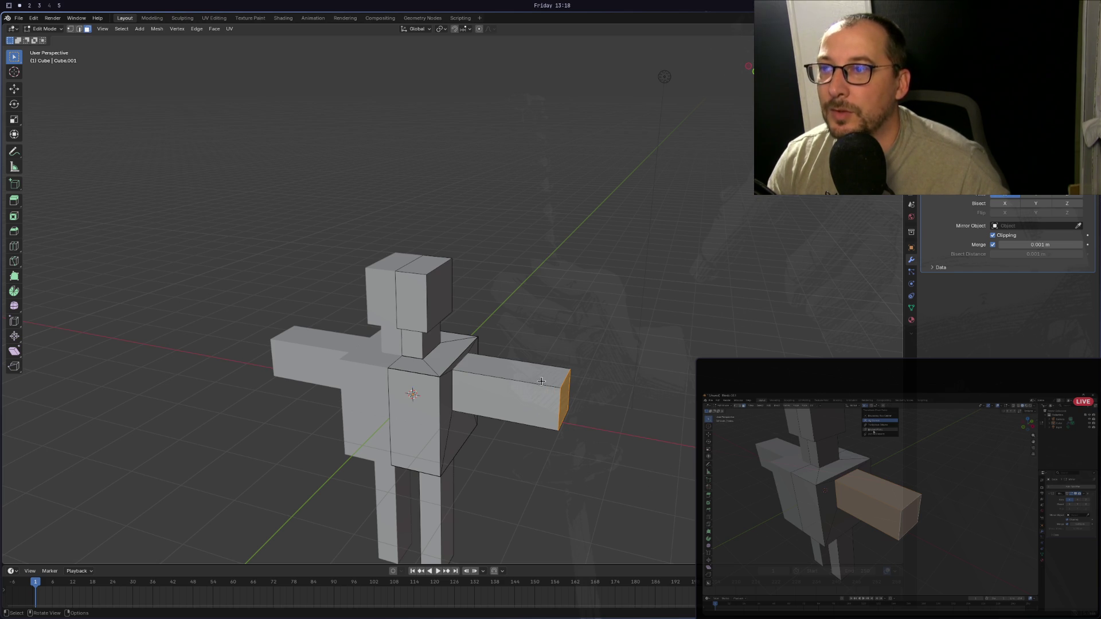
mouse_move(541, 381)
middle_down()
mouse_move(493, 383)
mouse_move(546, 384)
middle_up()
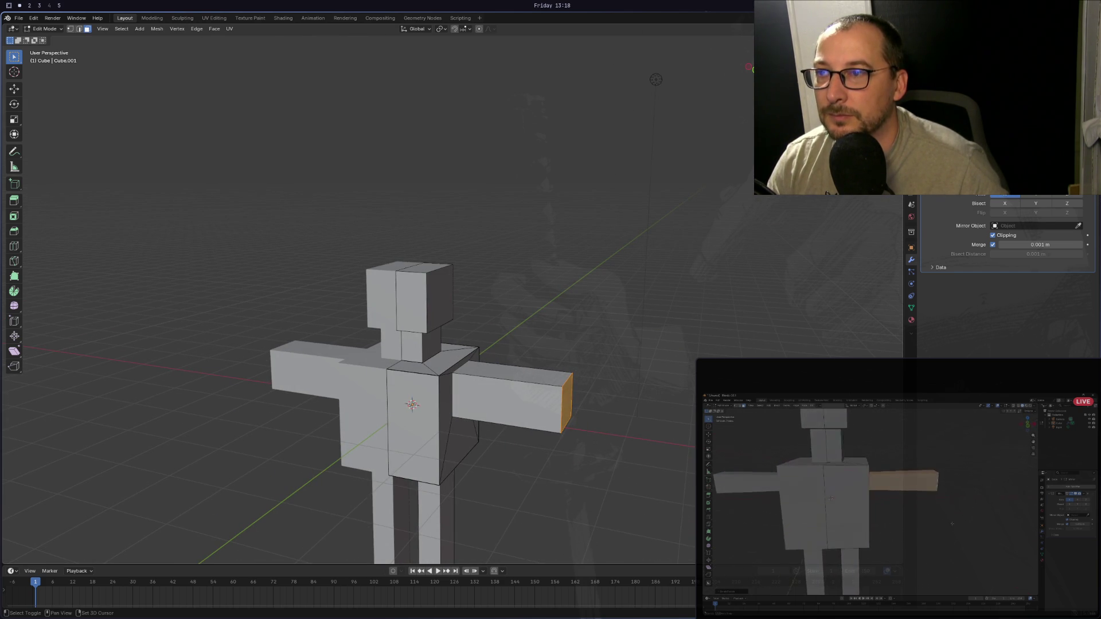
key(s)
click(545, 381)
middle_drag(545, 381, 380, 334)
shift+click(404, 351)
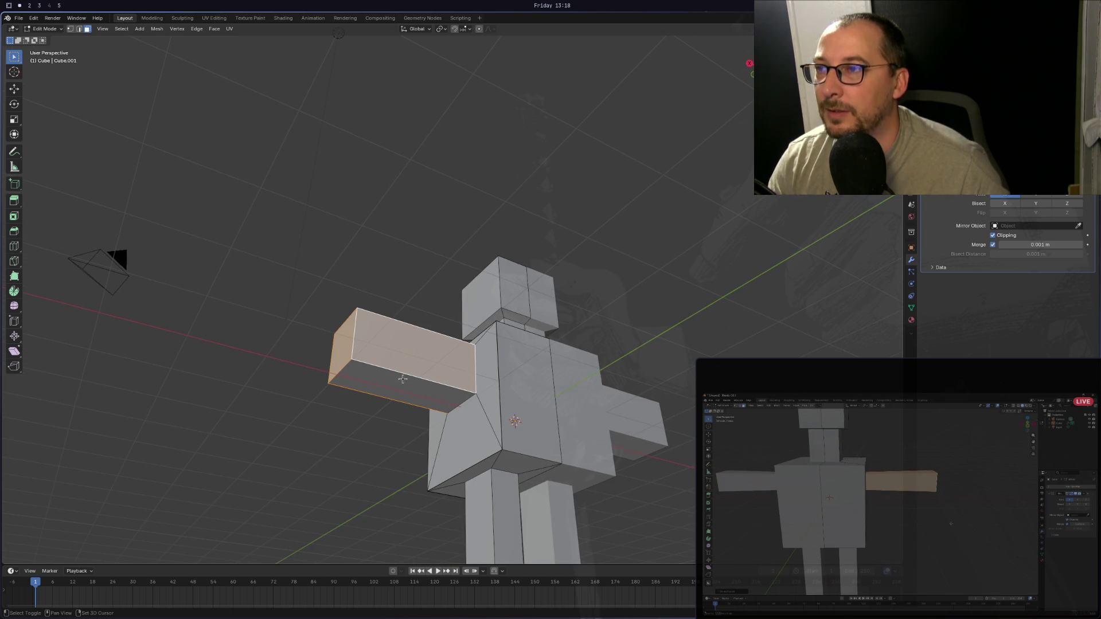
shift+click(402, 379)
mouse_move(402, 379)
middle_down()
mouse_move(585, 413)
mouse_move(534, 434)
mouse_move(533, 423)
middle_up()
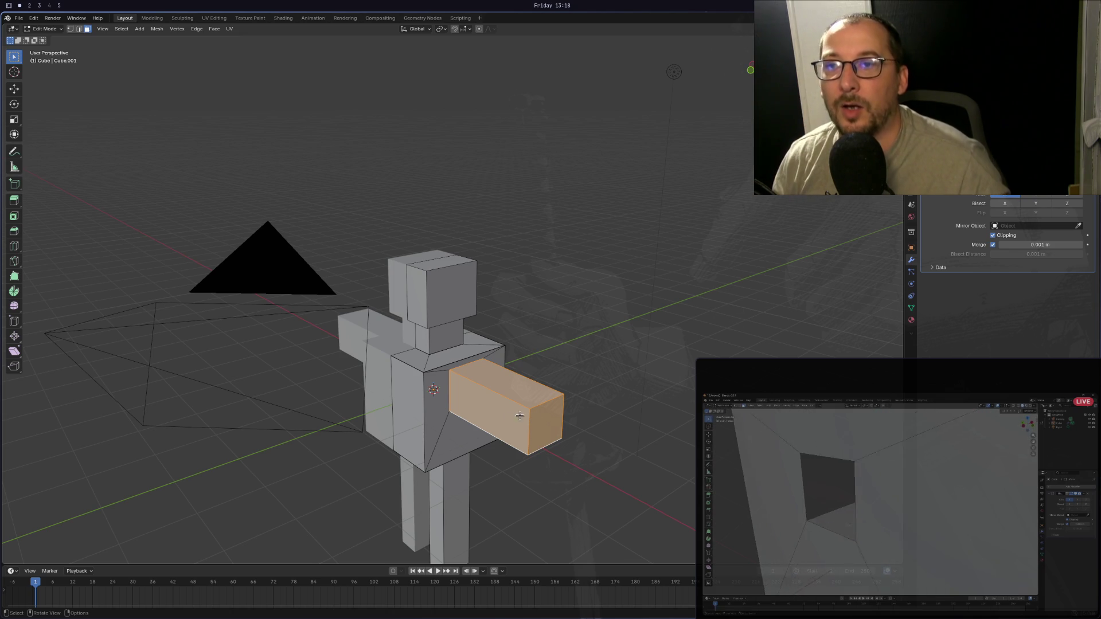
mouse_move(520, 415)
middle_down()
mouse_move(493, 408)
mouse_move(529, 402)
mouse_move(440, 406)
middle_up()
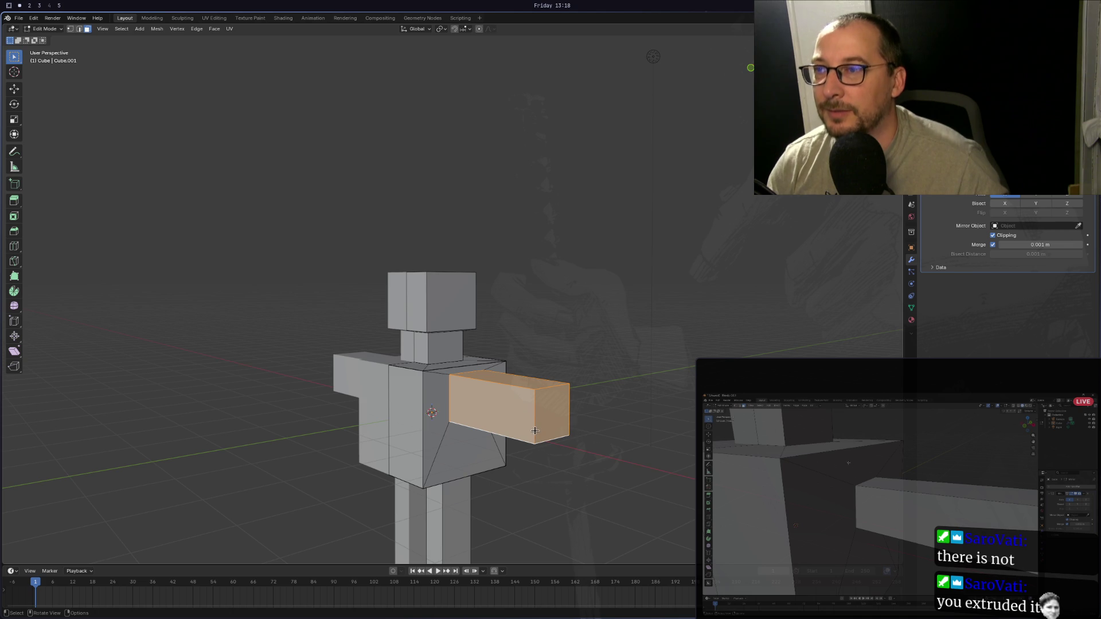
Start a Shrink/Fatten on the arm faces, slimming both mirrored arms to about -0.2949 m.
middle_drag(534, 430, 496, 423)
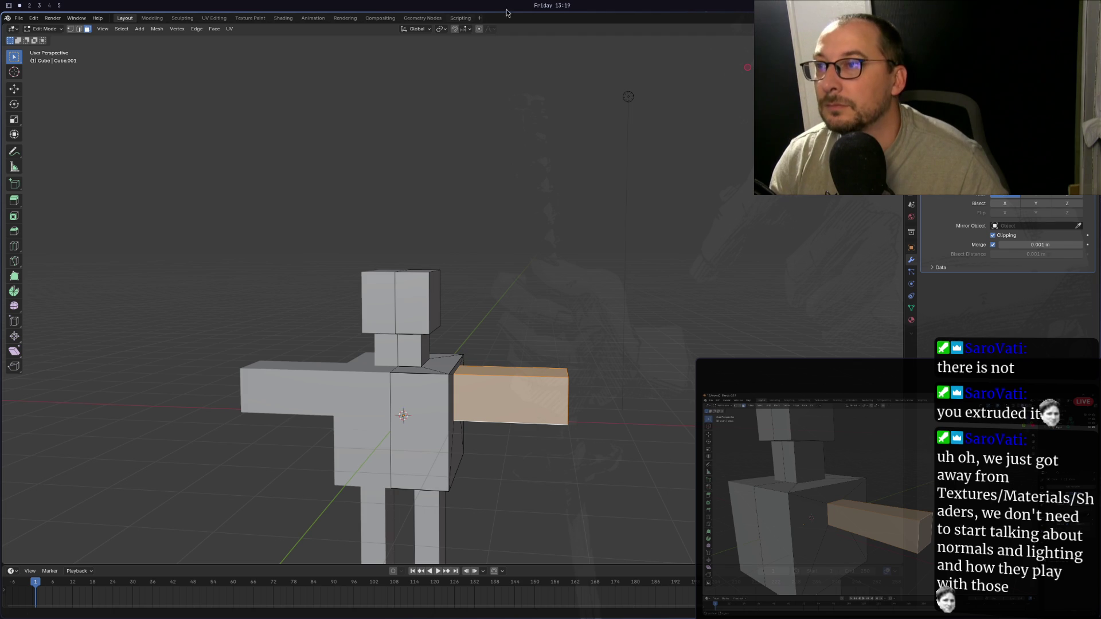
key(alt+s)
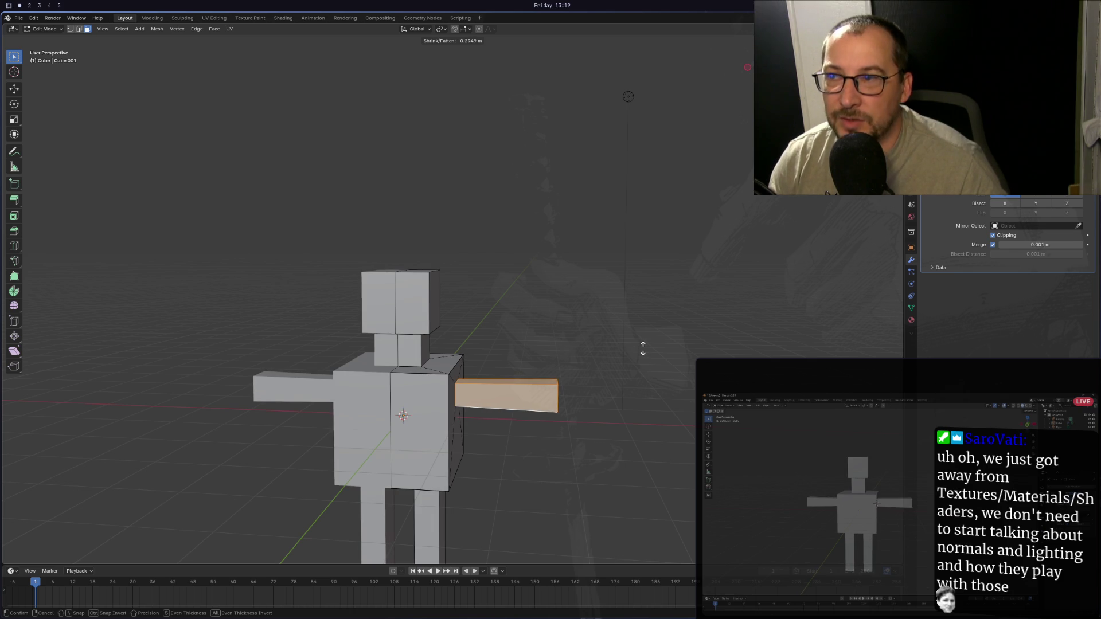
Confirm the Shrink/Fatten and inspect the thinner mirrored arms from several angles.
click(642, 348)
mouse_move(643, 348)
middle_down()
mouse_move(651, 332)
mouse_move(851, 341)
mouse_move(903, 330)
mouse_move(105, 336)
mouse_move(224, 369)
mouse_move(144, 358)
mouse_move(248, 357)
mouse_move(598, 405)
middle_up()
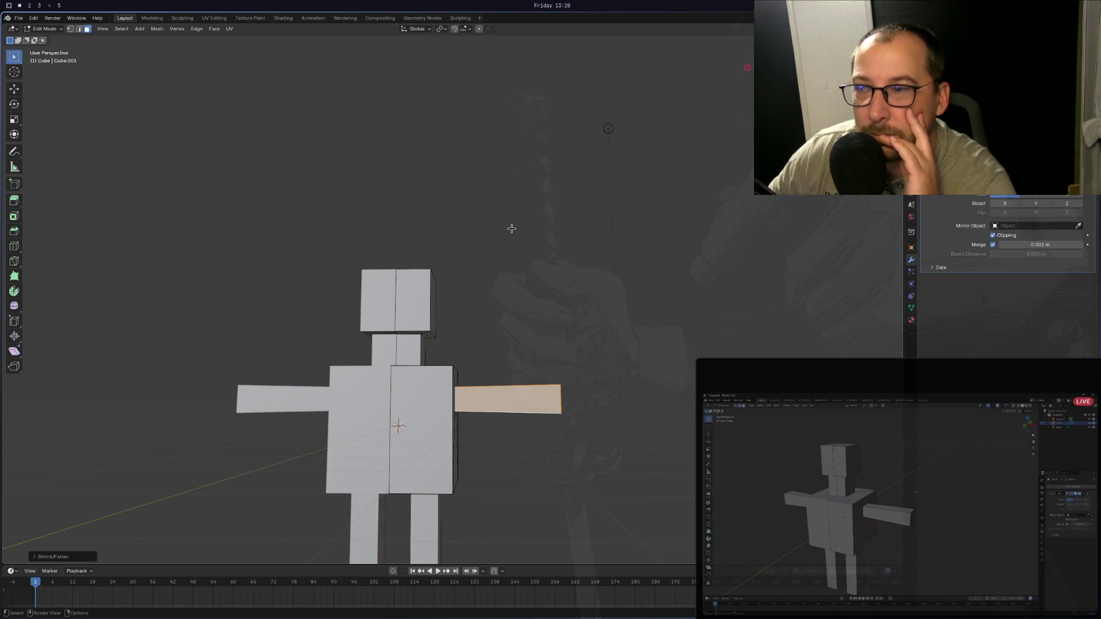
mouse_move(511, 229)
middle_down()
mouse_move(552, 299)
mouse_move(514, 395)
mouse_move(526, 398)
mouse_move(516, 439)
mouse_move(492, 439)
middle_up()
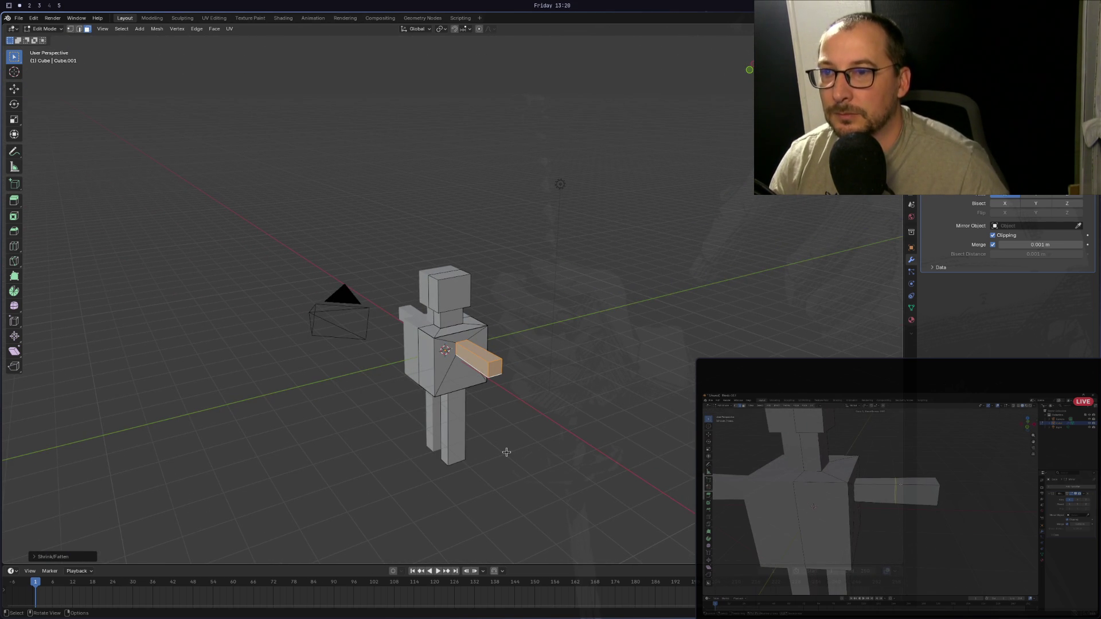
mouse_move(506, 452)
middle_down()
mouse_move(533, 442)
mouse_move(679, 212)
mouse_move(532, 197)
mouse_move(490, 355)
mouse_move(511, 375)
mouse_move(539, 379)
middle_up()
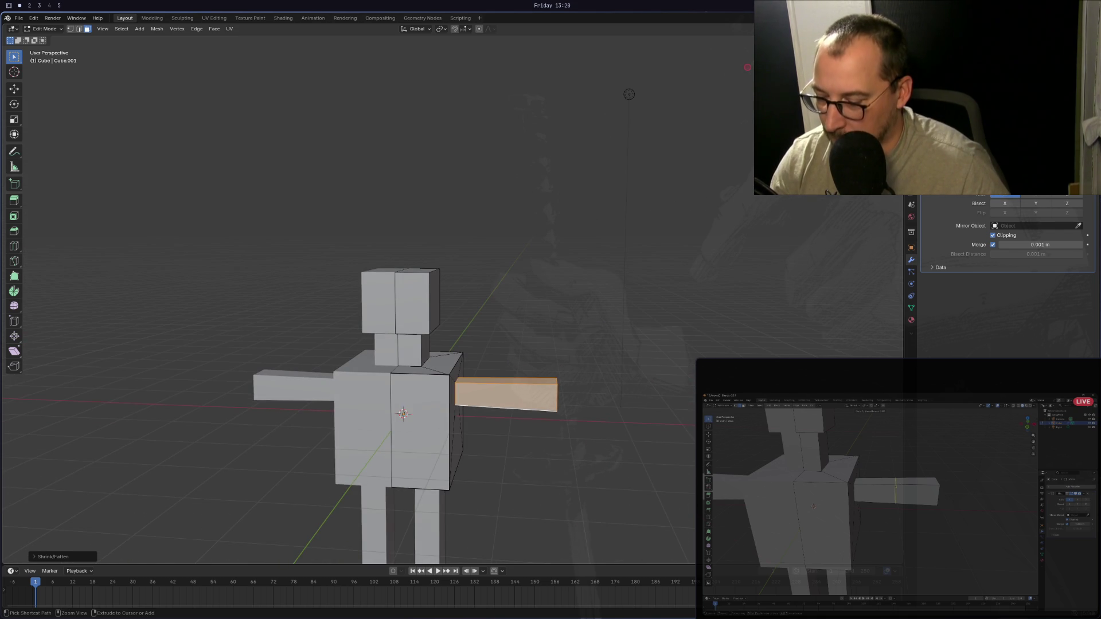
Add a loop cut across the arm at the elbow, then deselect it.
key(ctrl+r)
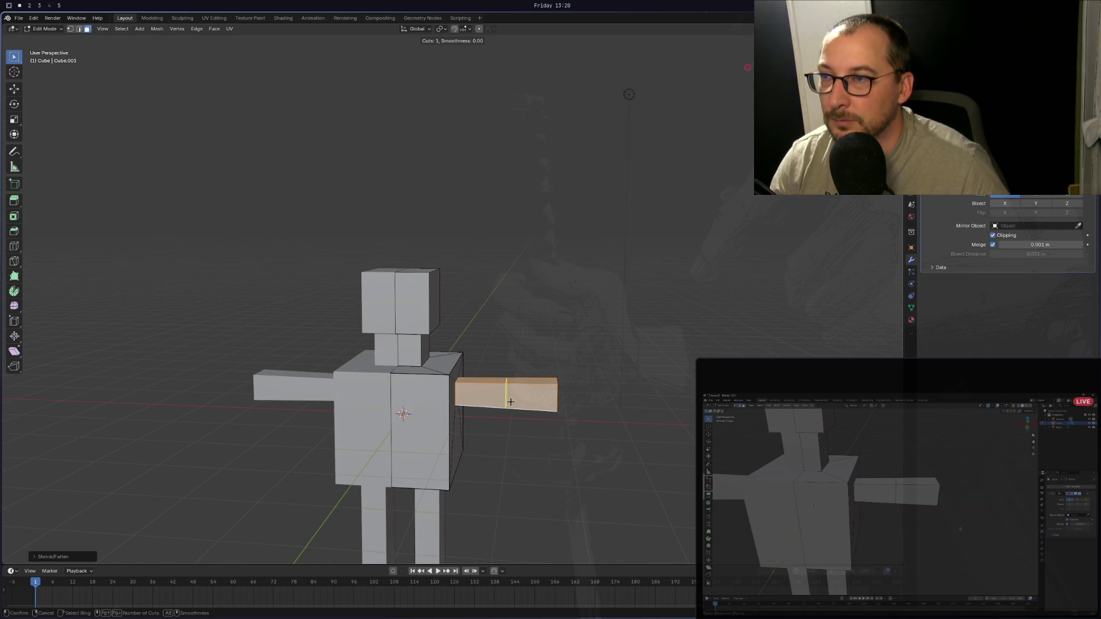
click(510, 402)
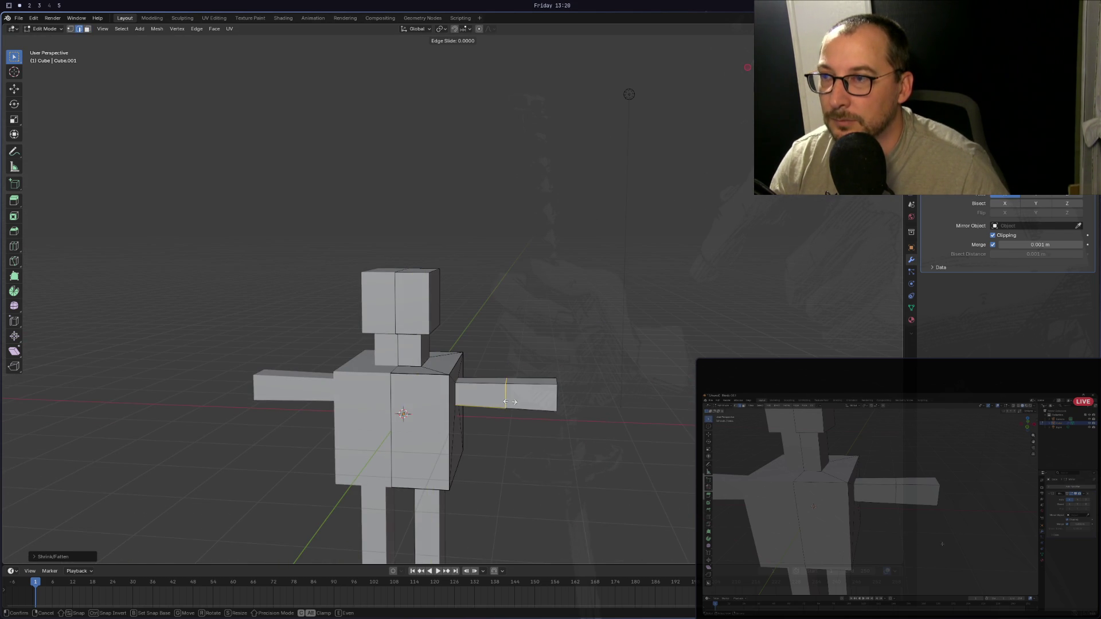
click(513, 373)
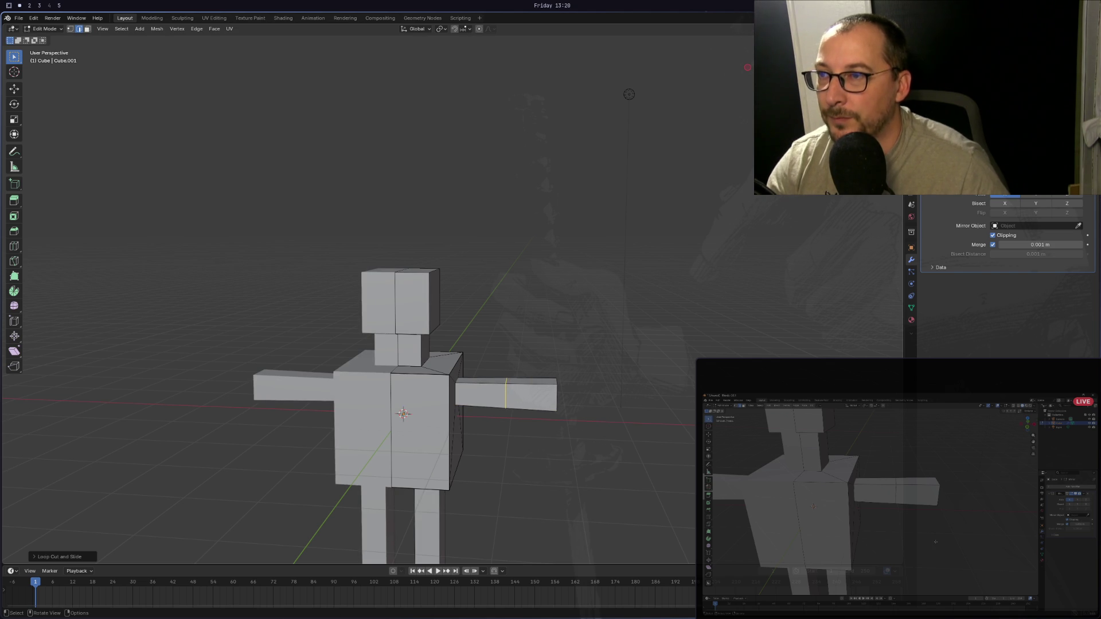
click(510, 366)
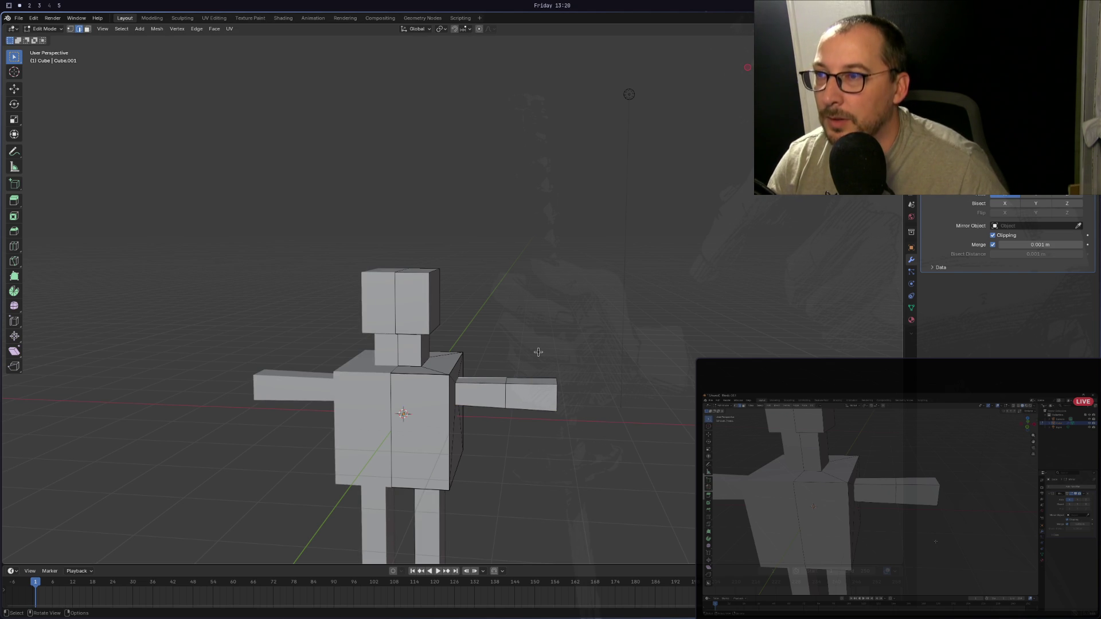
mouse_move(292, 336)
middle_down()
mouse_move(304, 336)
mouse_move(301, 328)
middle_up()
middle_drag(282, 333, 282, 333)
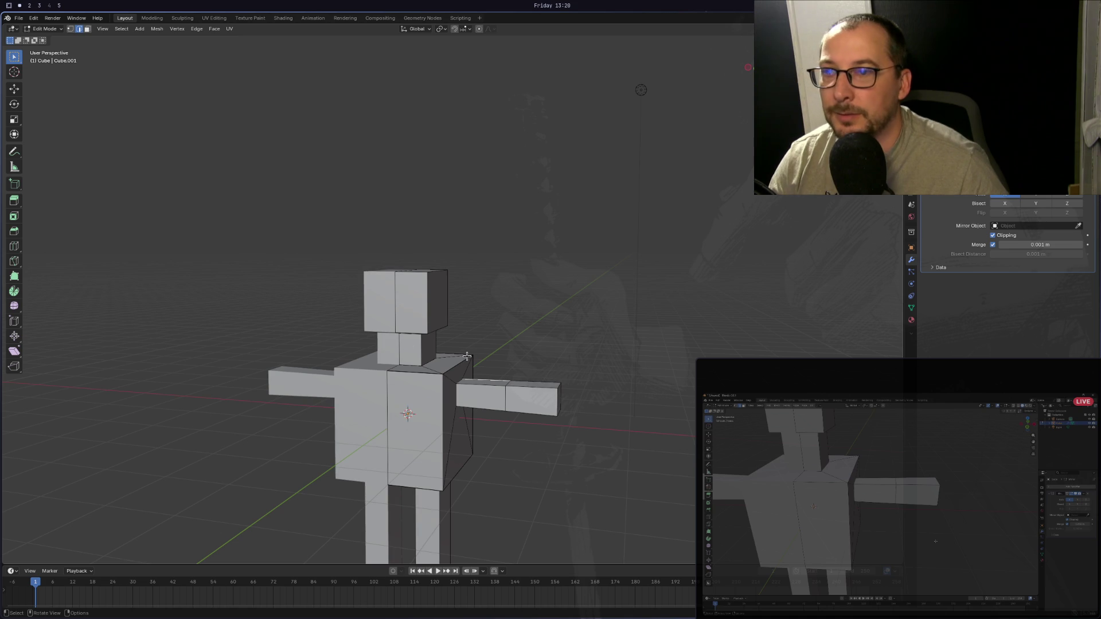
mouse_move(567, 363)
middle_down()
mouse_move(559, 384)
mouse_move(456, 293)
mouse_move(505, 321)
mouse_move(440, 372)
mouse_move(327, 235)
mouse_move(571, 378)
mouse_move(533, 395)
mouse_move(504, 436)
mouse_move(473, 453)
middle_up()
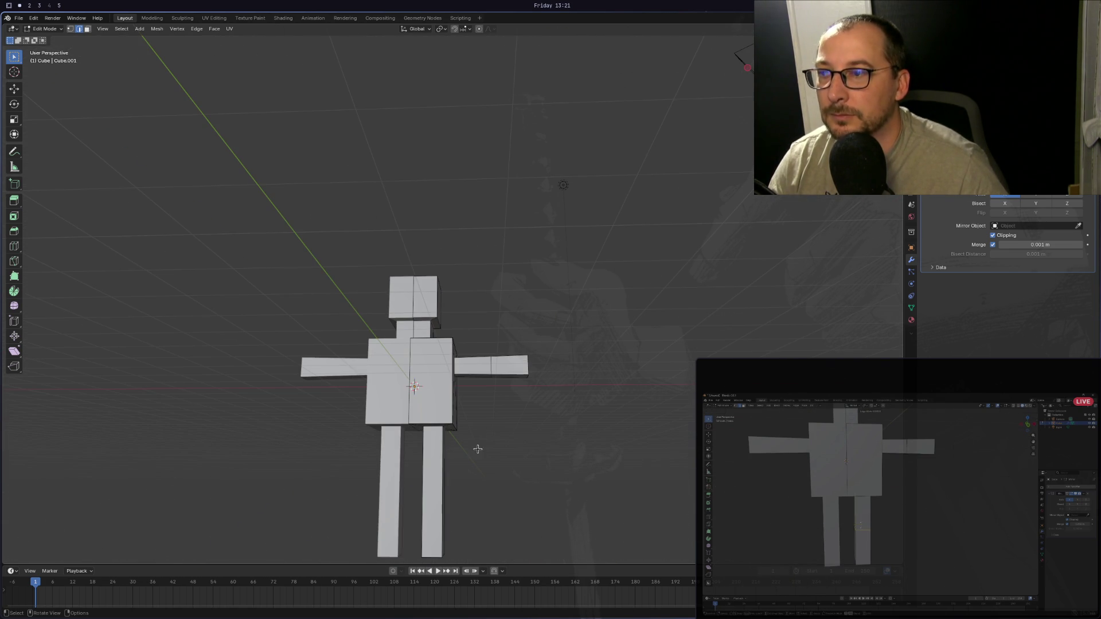
Add a centred loop cut across the leg at the knee and switch to Front Orthographic view.
key(ctrl+r)
click(428, 491)
right_click(428, 490)
key(KP_1)
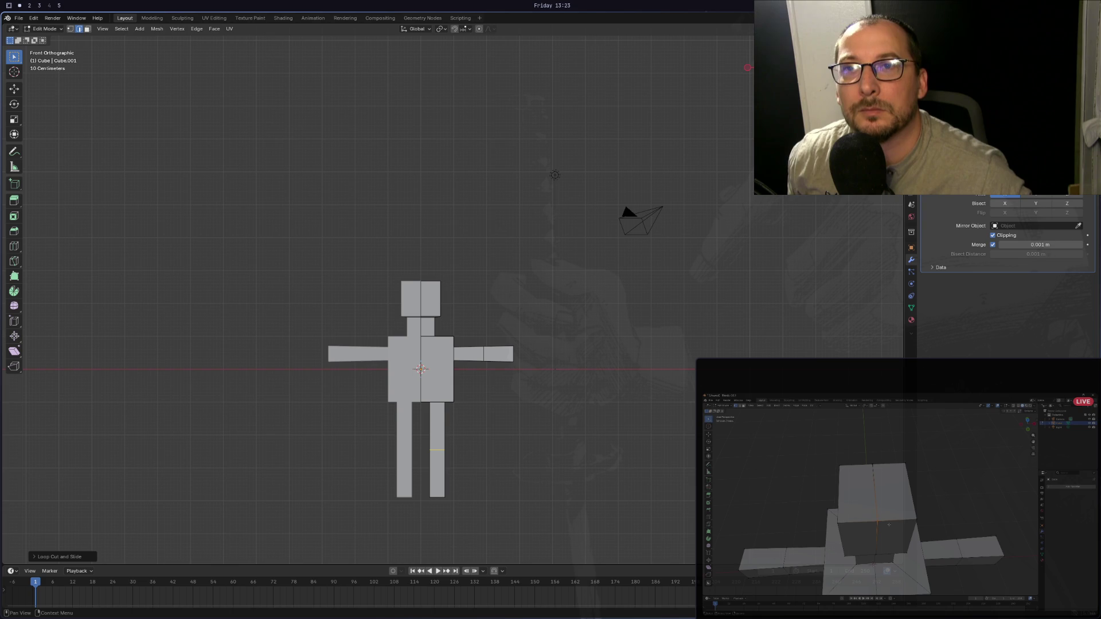
Expand the Mirror modifier's Data subpanel and open its options dropdown.
right_click(1055, 198)
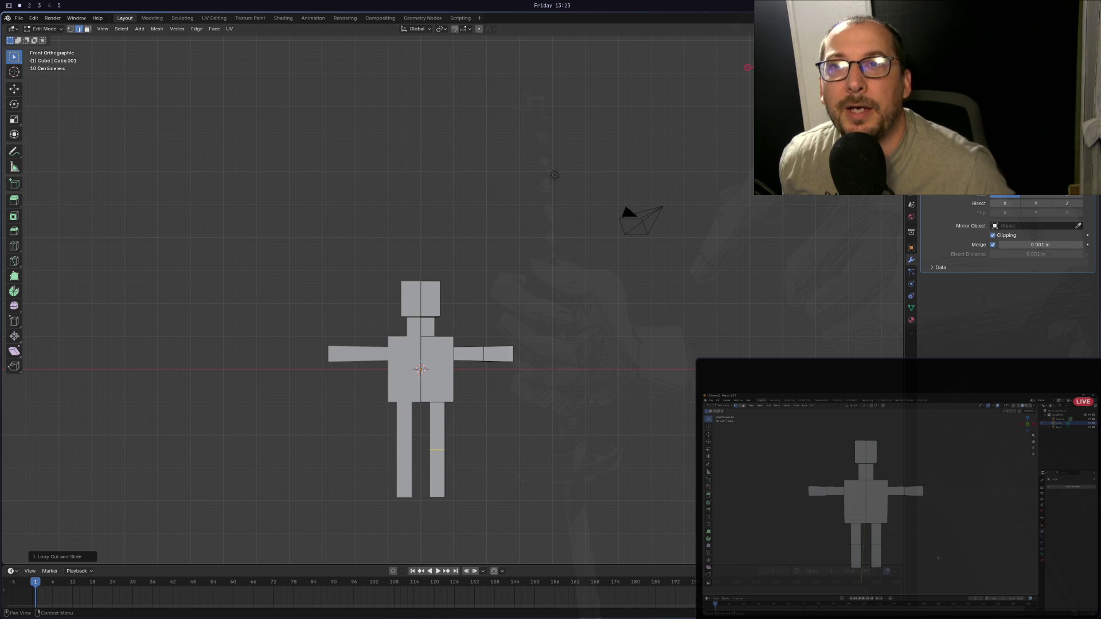
click(933, 267)
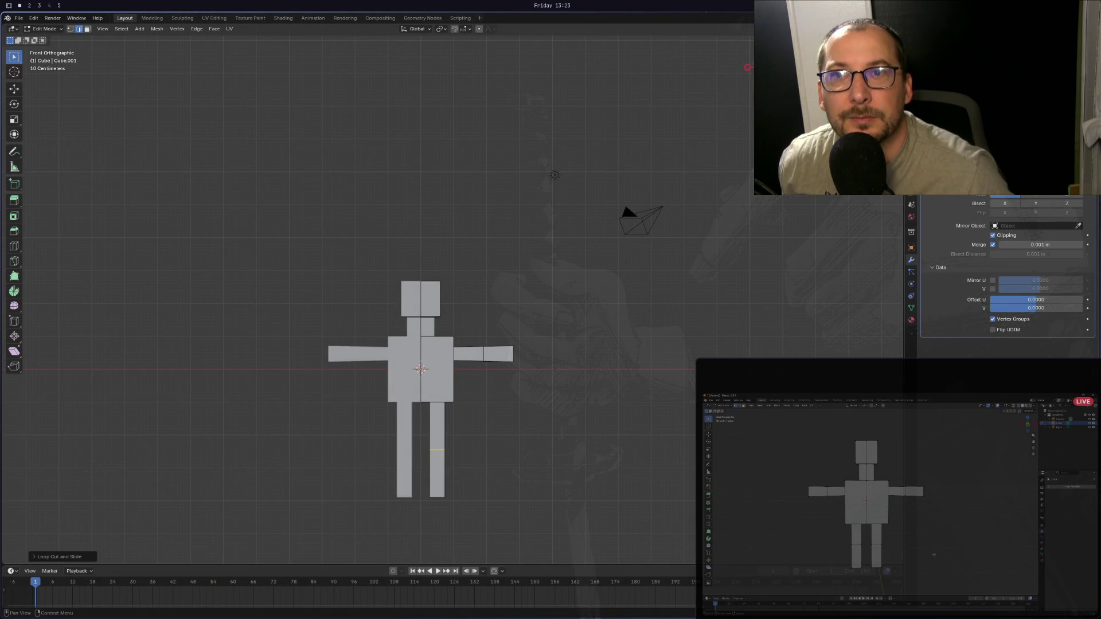
click(1071, 186)
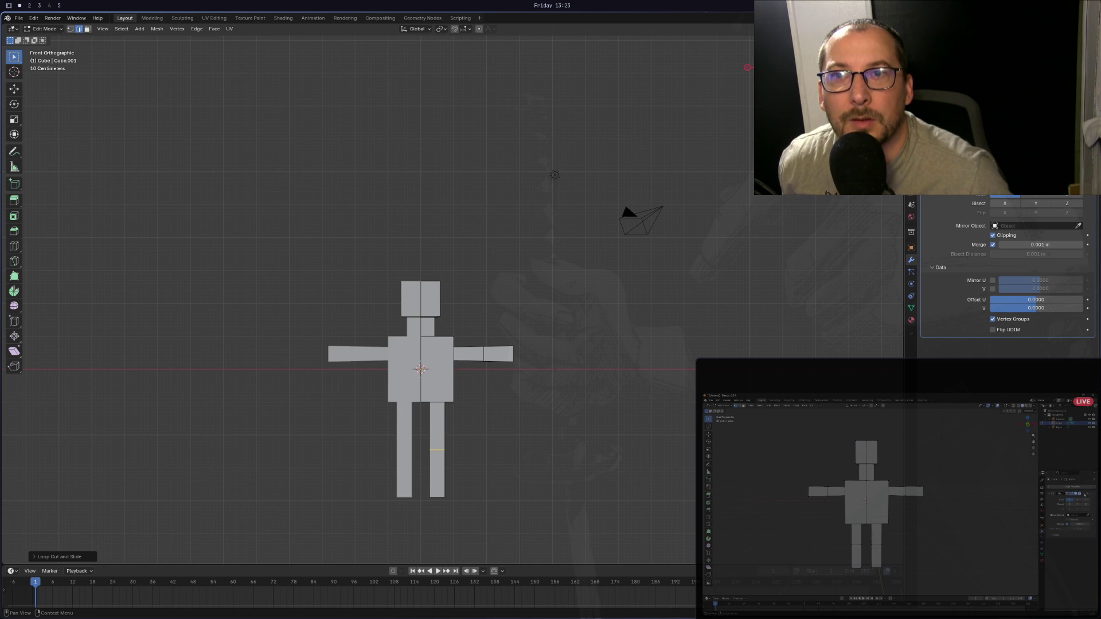
click(1067, 187)
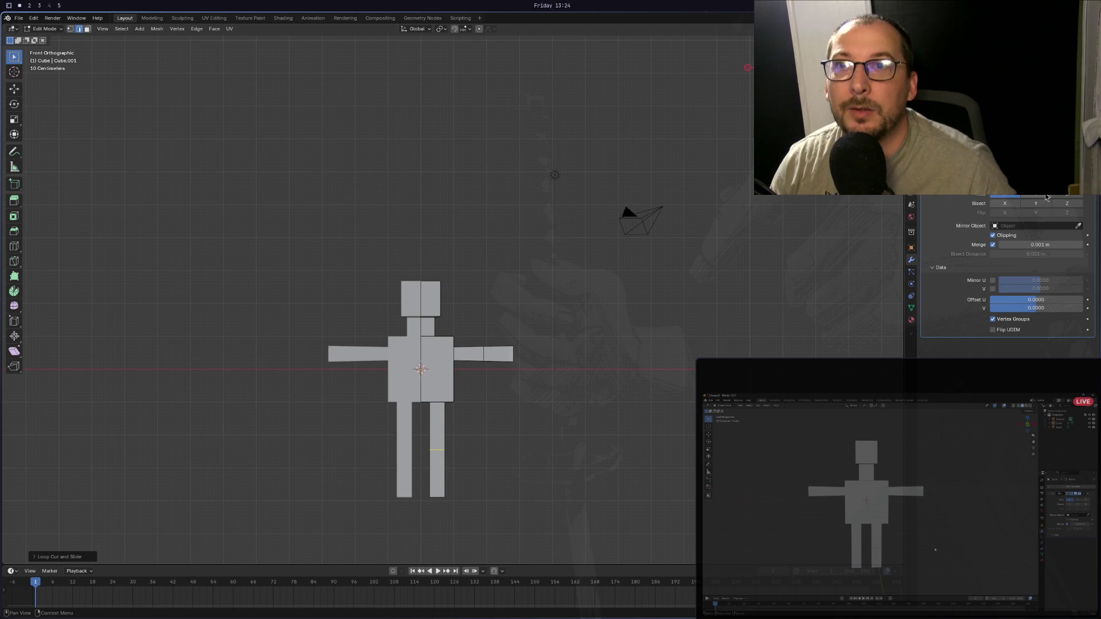
Apply the Mirror modifier in Object Mode, then go back to Edit Mode.
key(Tab)
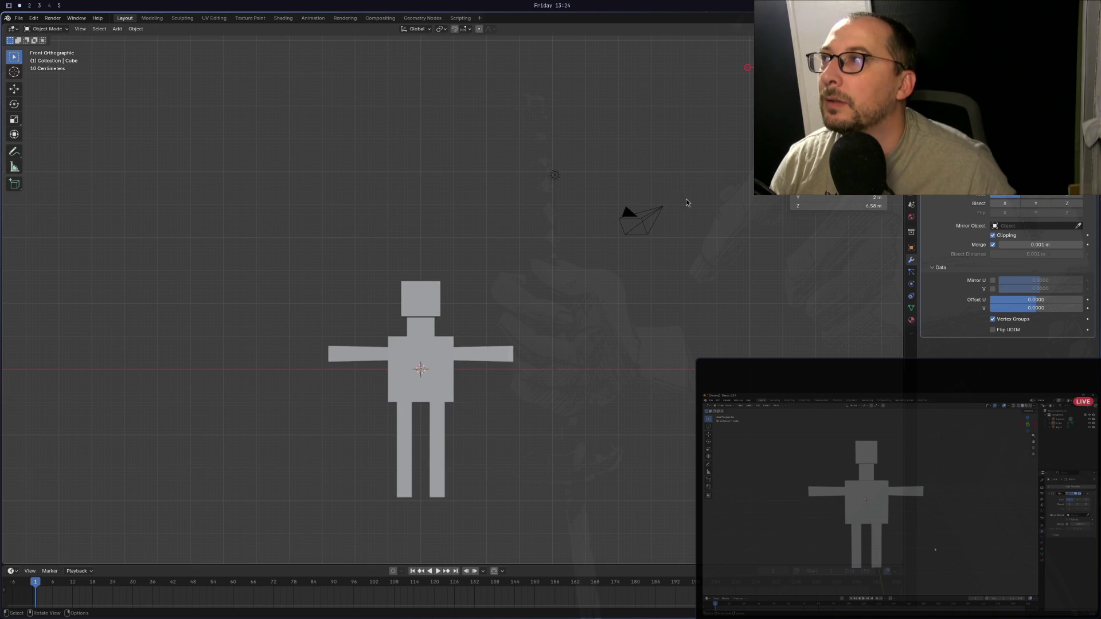
click(1071, 184)
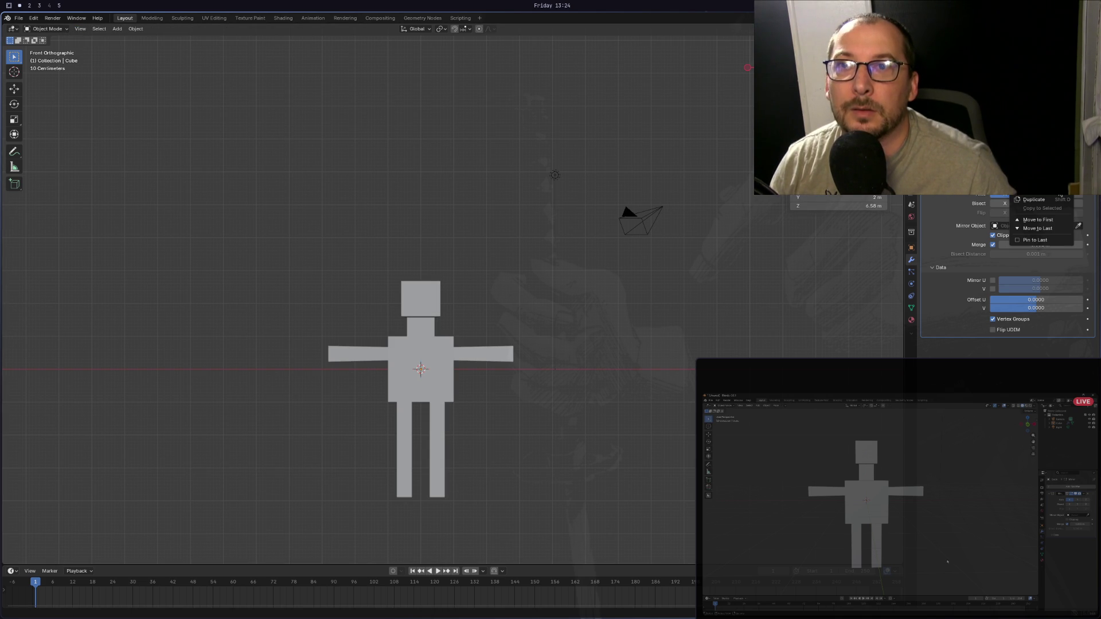
click(1059, 191)
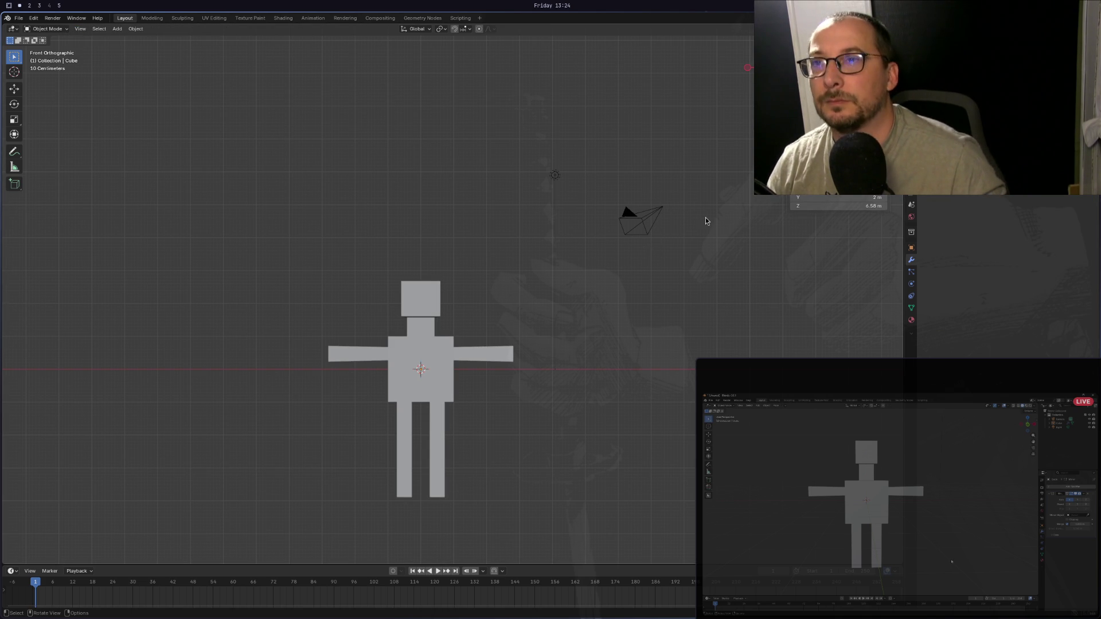
key(Tab)
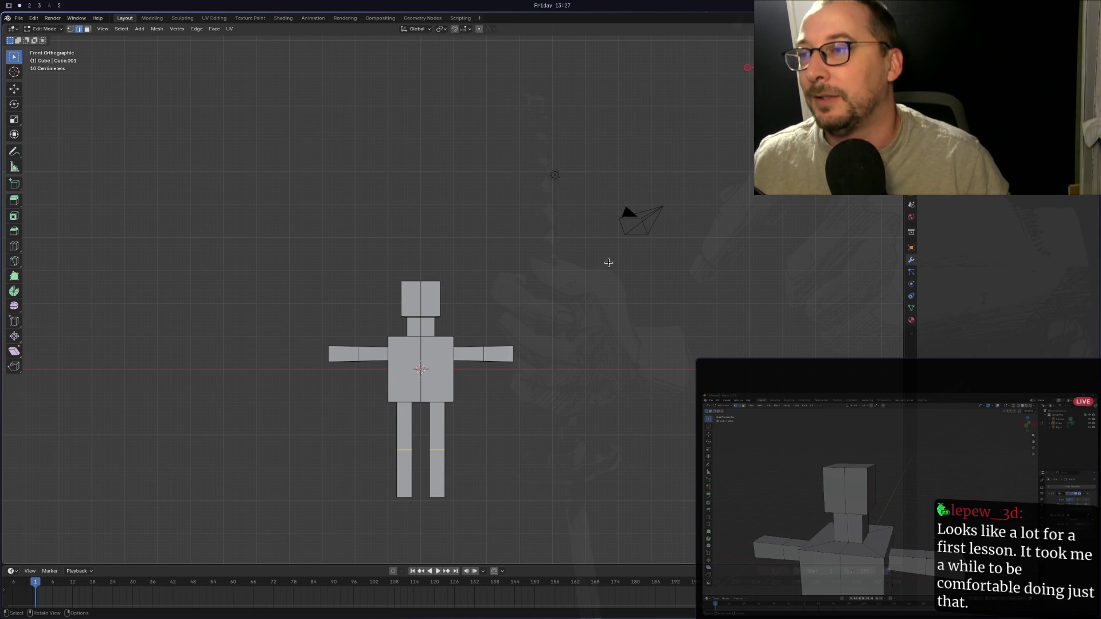
middle_drag(593, 256, 545, 286)
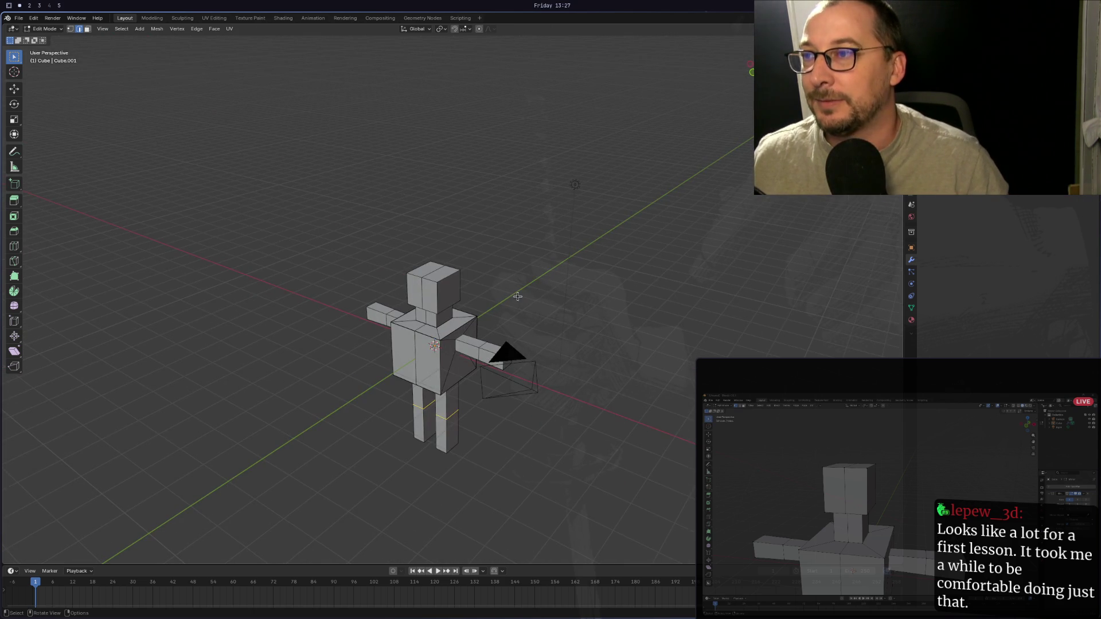
scroll(516, 295, up, 3)
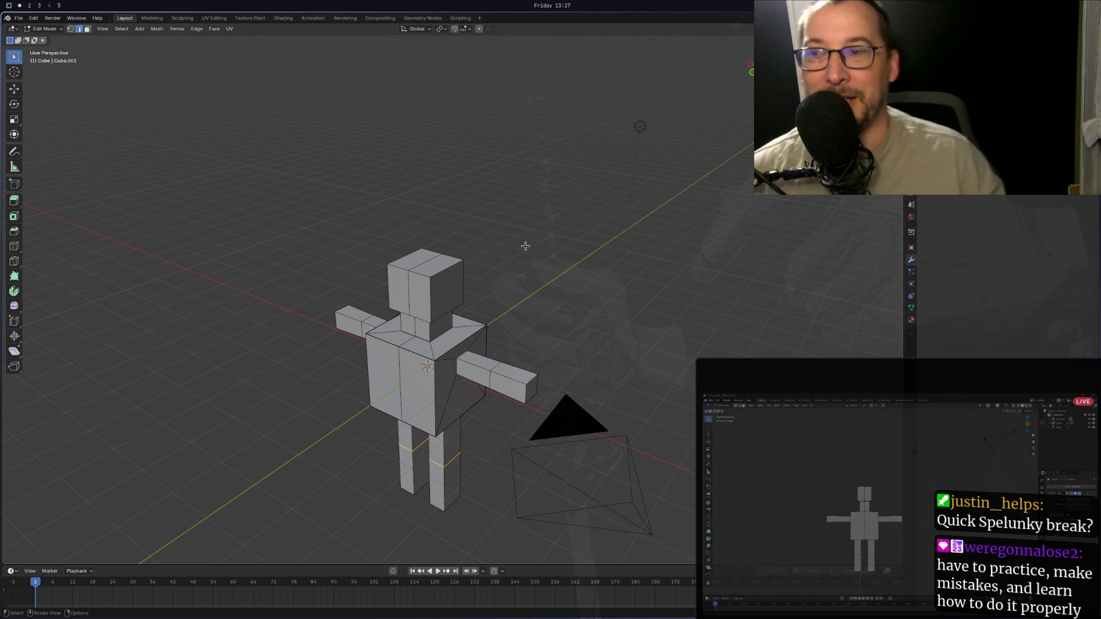
mouse_move(410, 264)
middle_down()
mouse_move(373, 255)
mouse_move(403, 248)
middle_up()
mouse_move(396, 321)
middle_down()
mouse_move(449, 263)
mouse_move(418, 277)
mouse_move(365, 271)
mouse_move(387, 285)
mouse_move(367, 287)
mouse_move(402, 284)
middle_up()
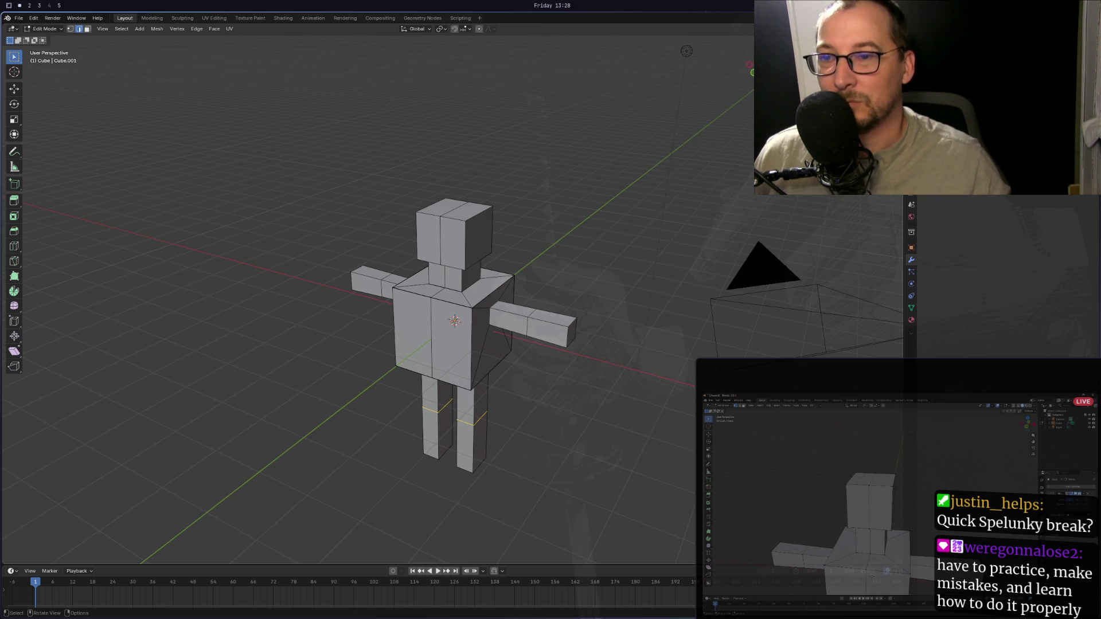
mouse_move(391, 217)
middle_down()
mouse_move(361, 213)
mouse_move(401, 216)
mouse_move(389, 262)
middle_up()
scroll(407, 231, up, 2)
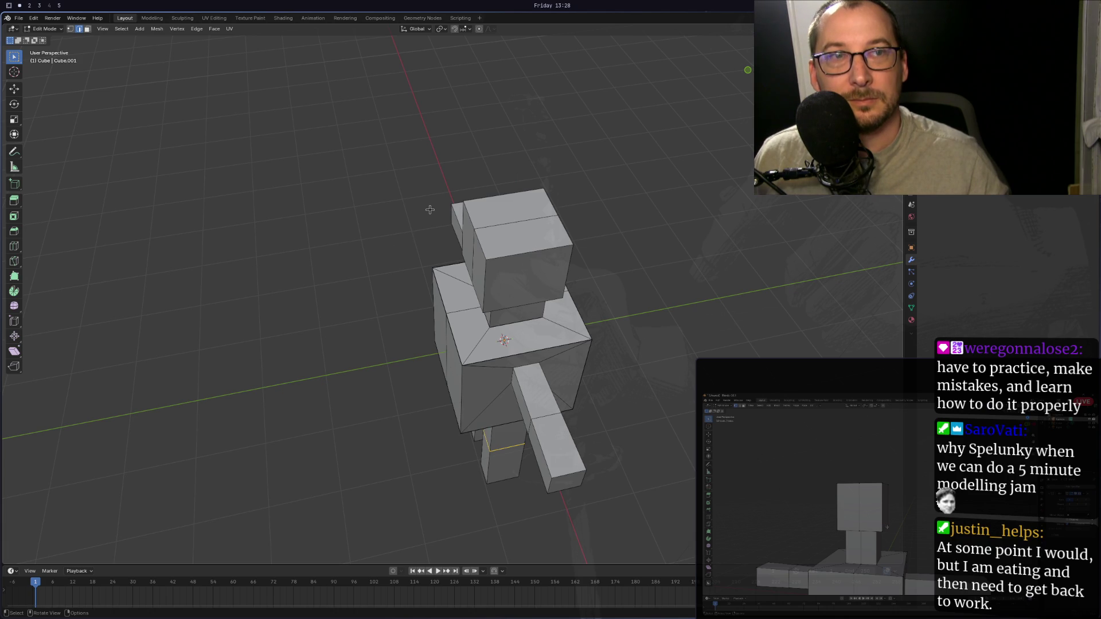
scroll(458, 235, up, 1)
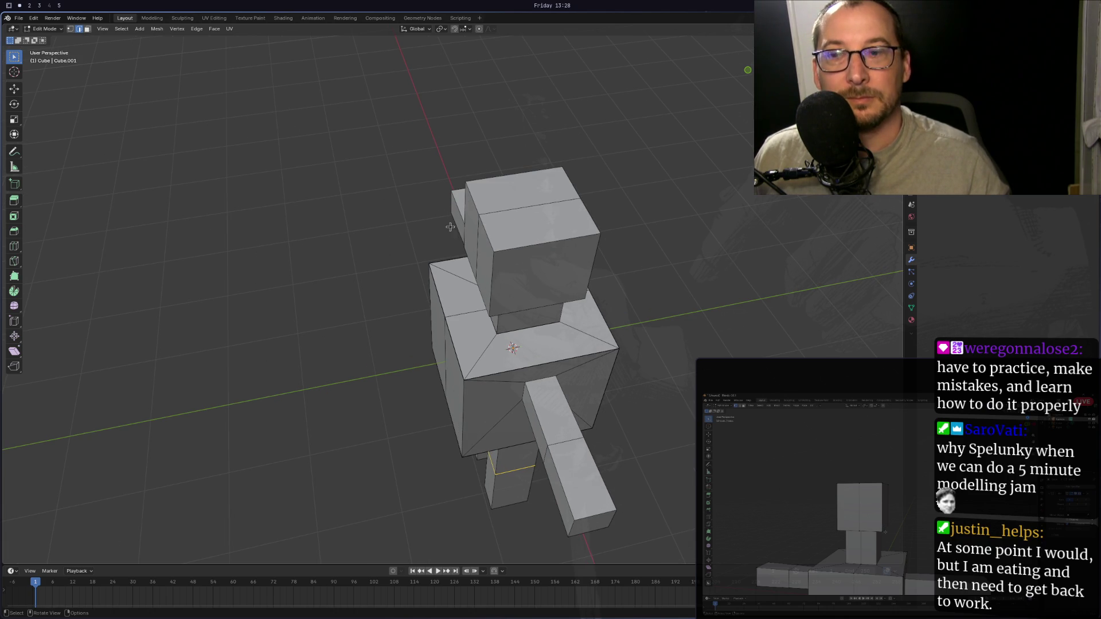
mouse_move(450, 227)
middle_down()
mouse_move(487, 185)
mouse_move(467, 214)
mouse_move(445, 299)
mouse_move(444, 250)
mouse_move(455, 290)
mouse_move(388, 199)
middle_up()
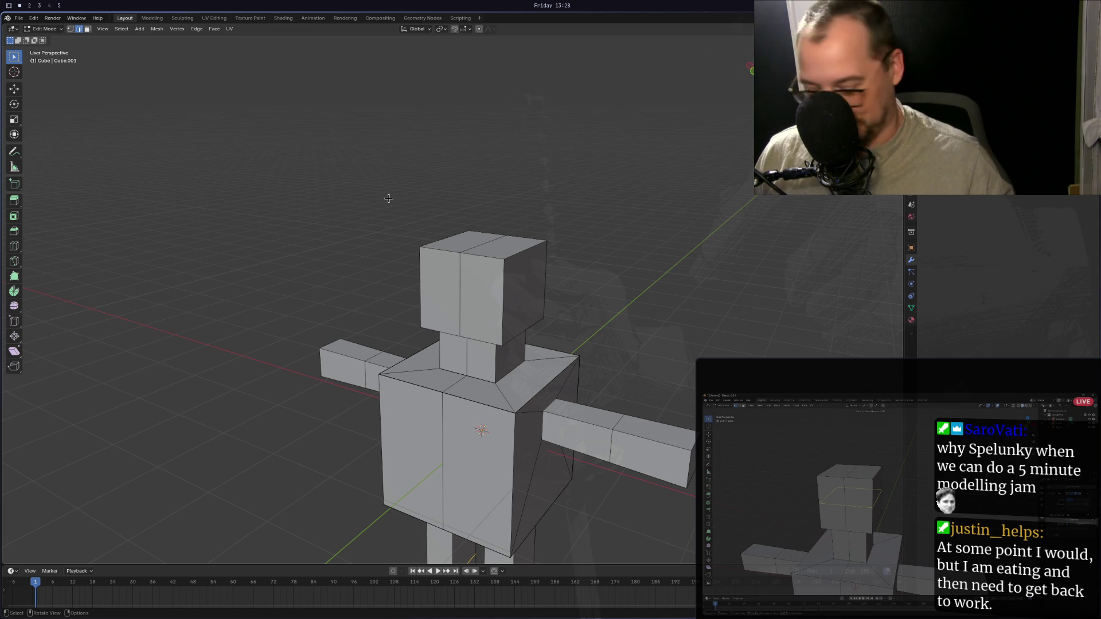
key(KP_1)
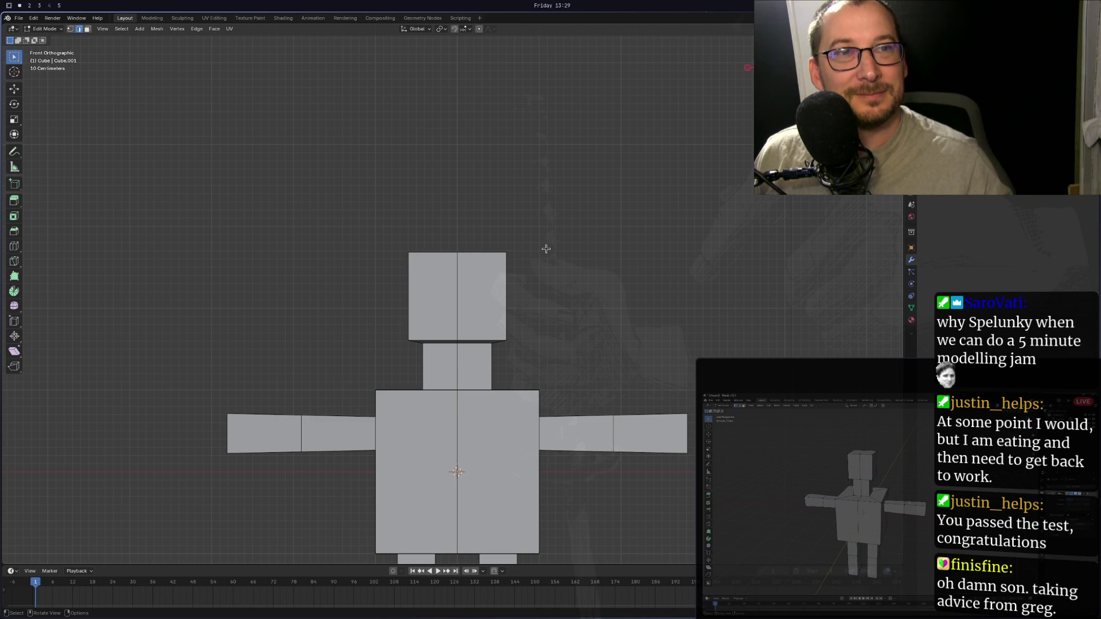
mouse_move(533, 273)
middle_down()
mouse_move(545, 287)
mouse_move(519, 290)
middle_up()
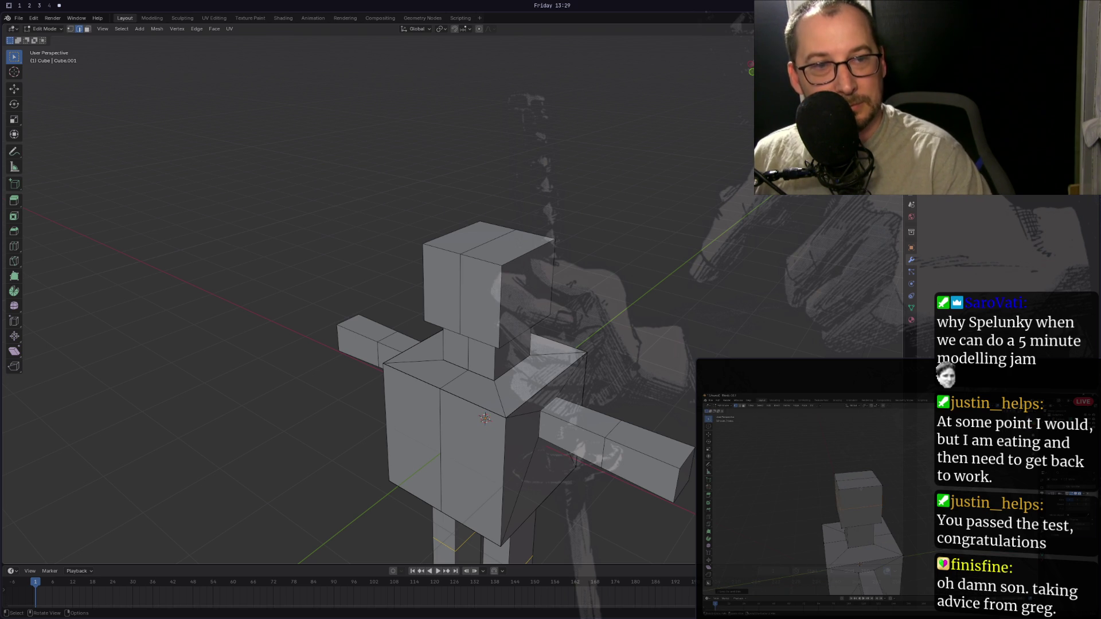
mouse_move(258, 252)
middle_down()
mouse_move(415, 250)
mouse_move(534, 202)
middle_up()
Cancel the stray extrusion and orbit to a front view of the figure.
key(e)
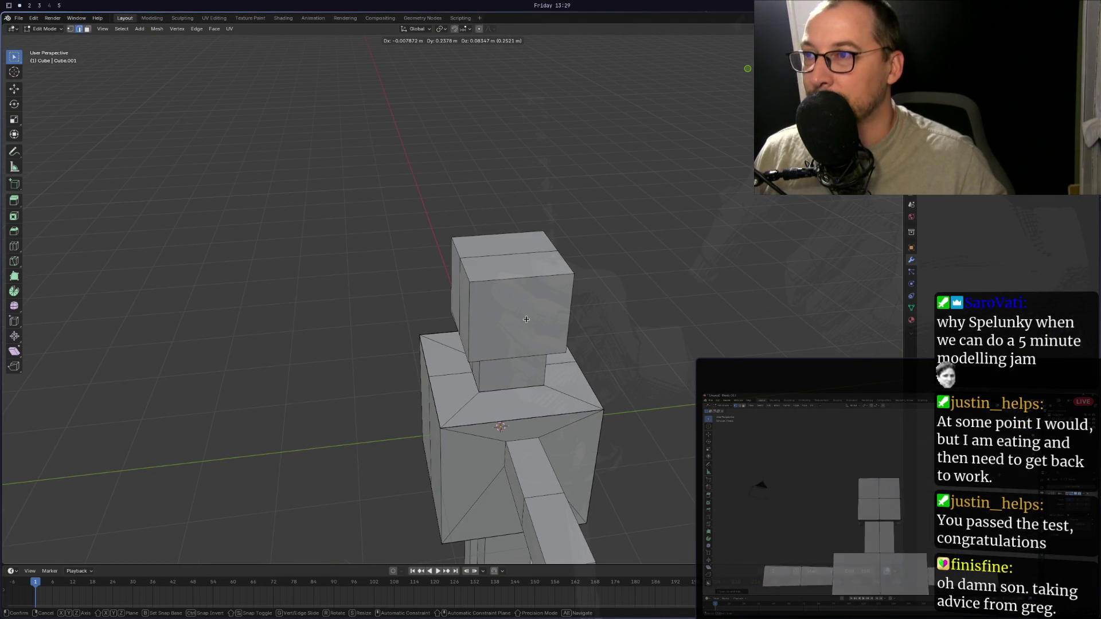
right_click(522, 302)
mouse_move(523, 302)
middle_down()
mouse_move(692, 194)
mouse_move(671, 195)
middle_up()
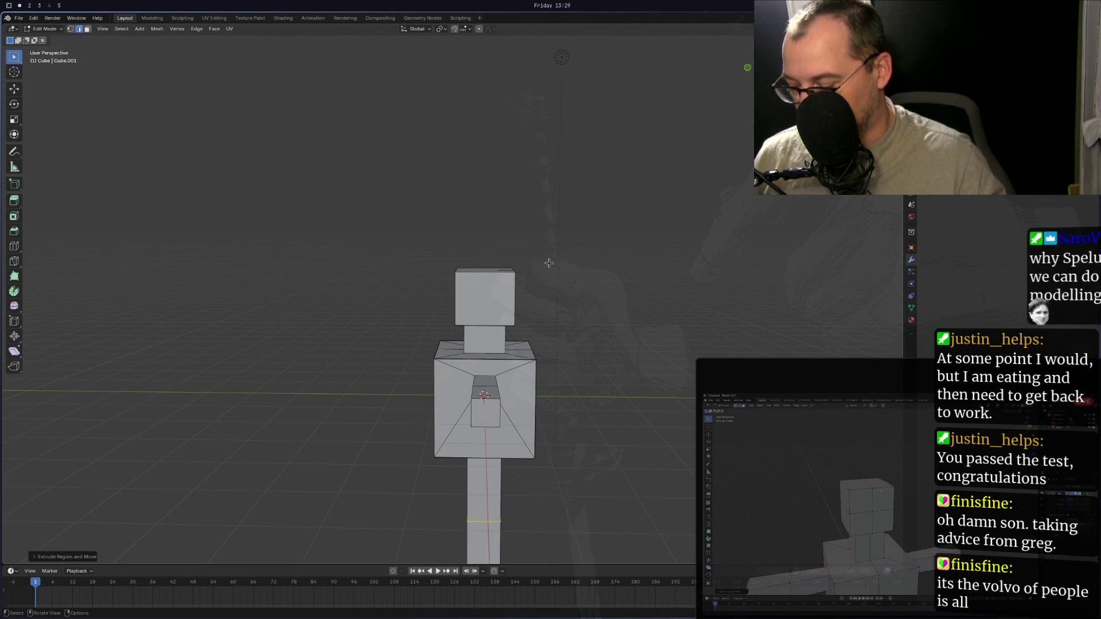
mouse_move(583, 292)
middle_down()
mouse_move(608, 294)
mouse_move(573, 307)
middle_up()
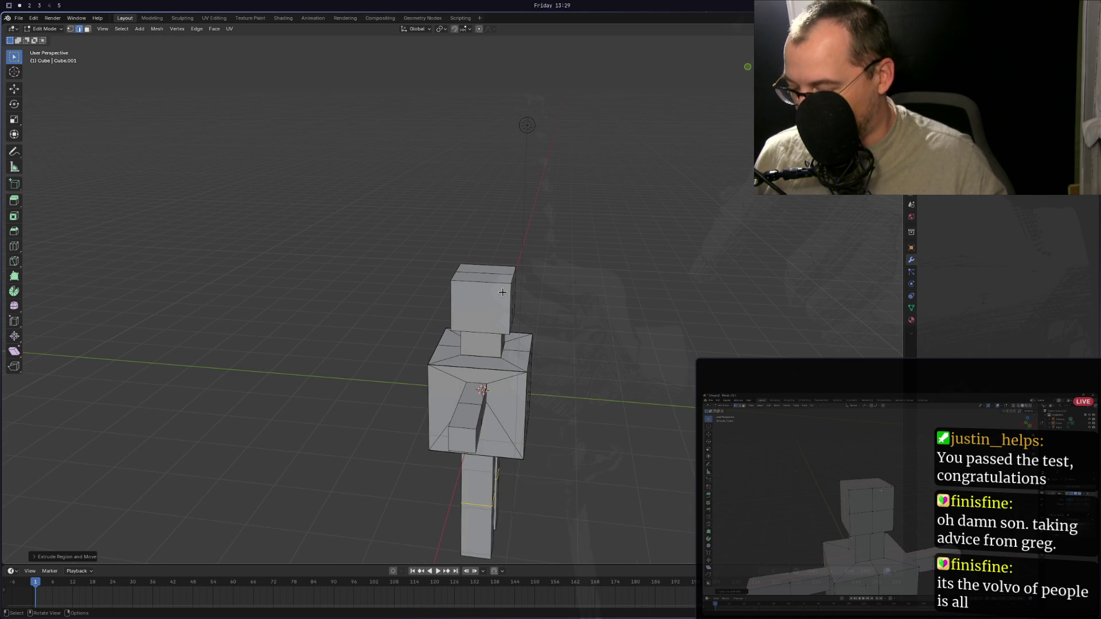
Start a vertical loop cut through the head and torso after one cancelled attempt.
key(ctrl+r)
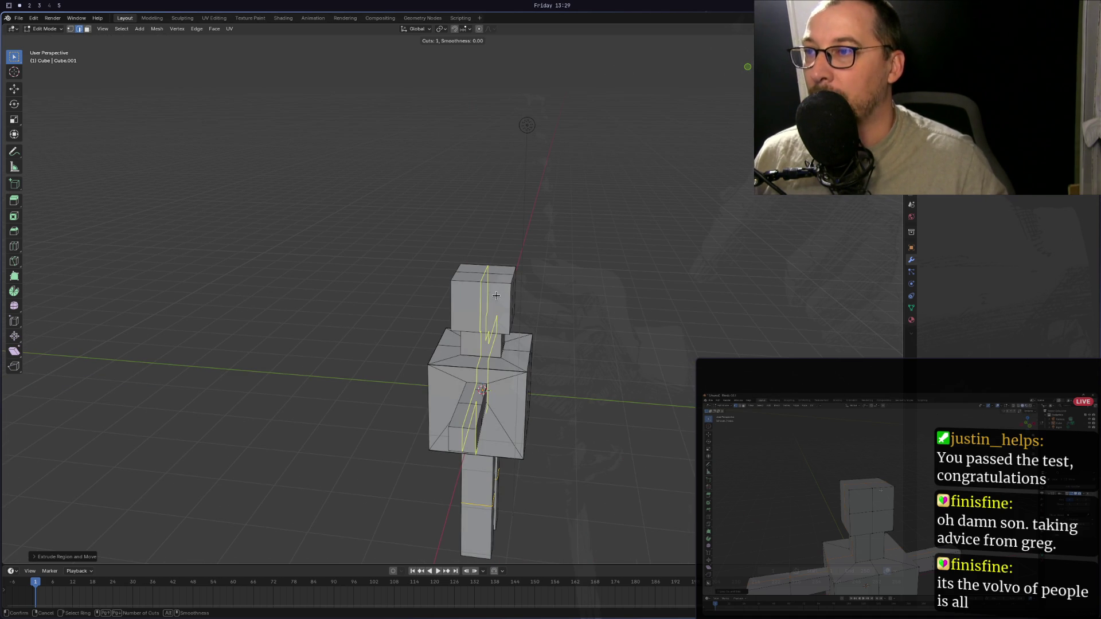
right_click(475, 317)
mouse_move(475, 317)
middle_down()
mouse_move(563, 273)
mouse_move(564, 300)
middle_up()
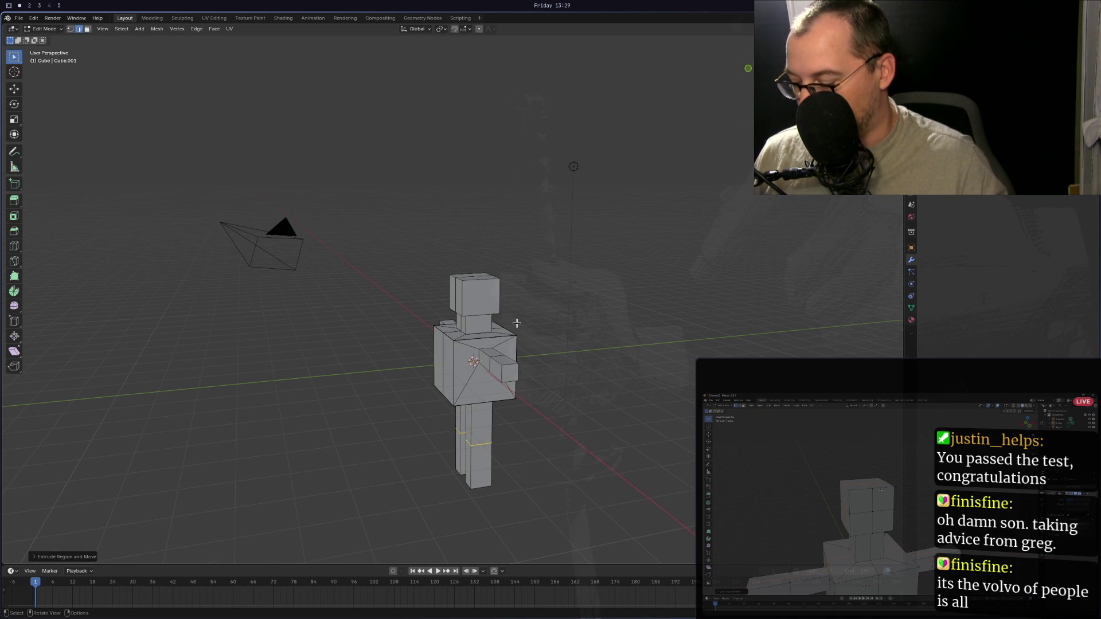
key(ctrl+r)
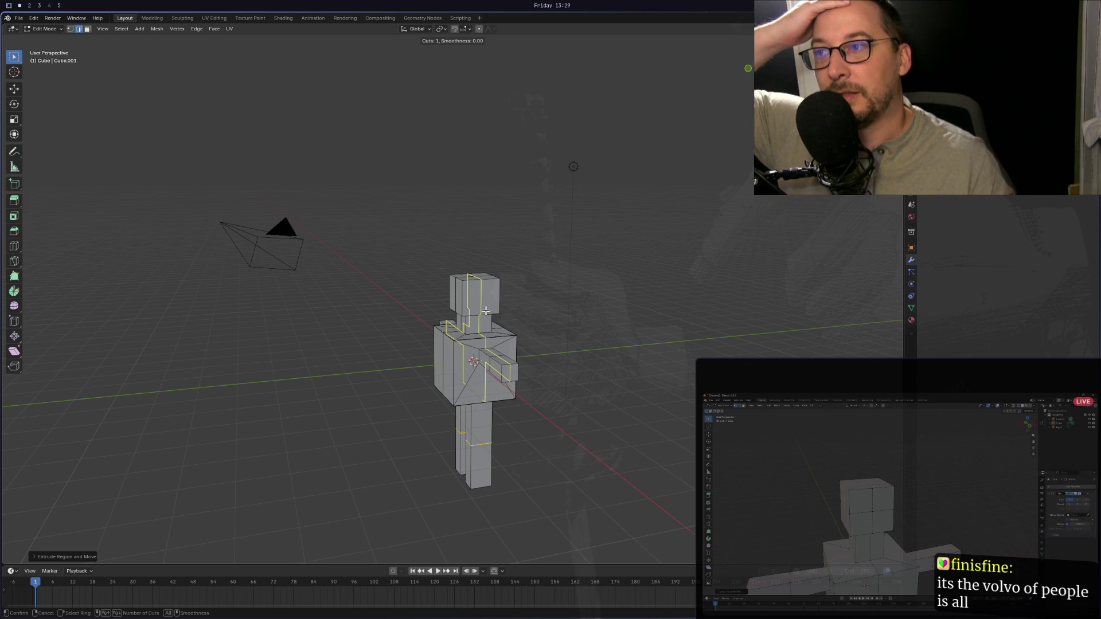
Commit the vertical loop cut, kept centred, down the figure's middle.
click(484, 310)
right_click(484, 310)
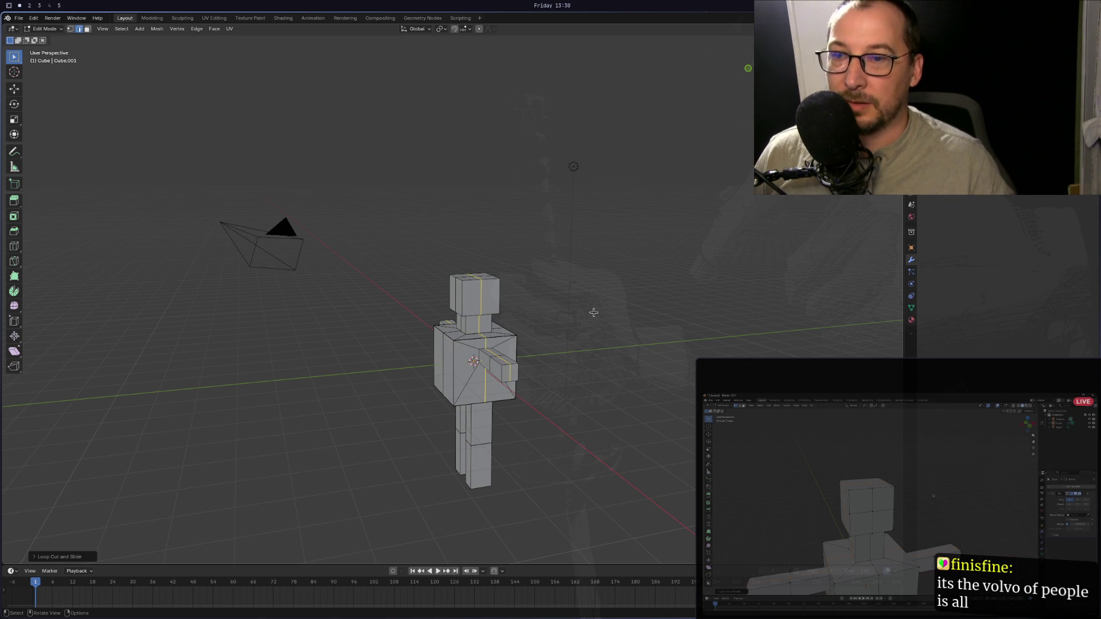
mouse_move(593, 313)
middle_down()
mouse_move(619, 290)
mouse_move(568, 315)
mouse_move(704, 286)
middle_up()
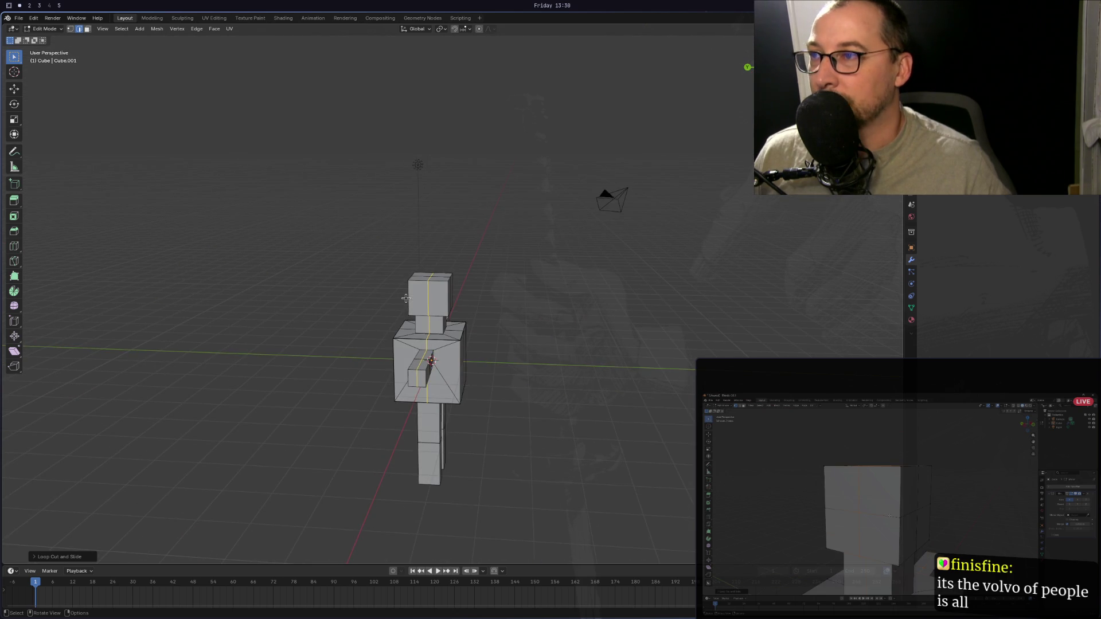
scroll(405, 298, up, 5)
scroll(377, 299, down, 1)
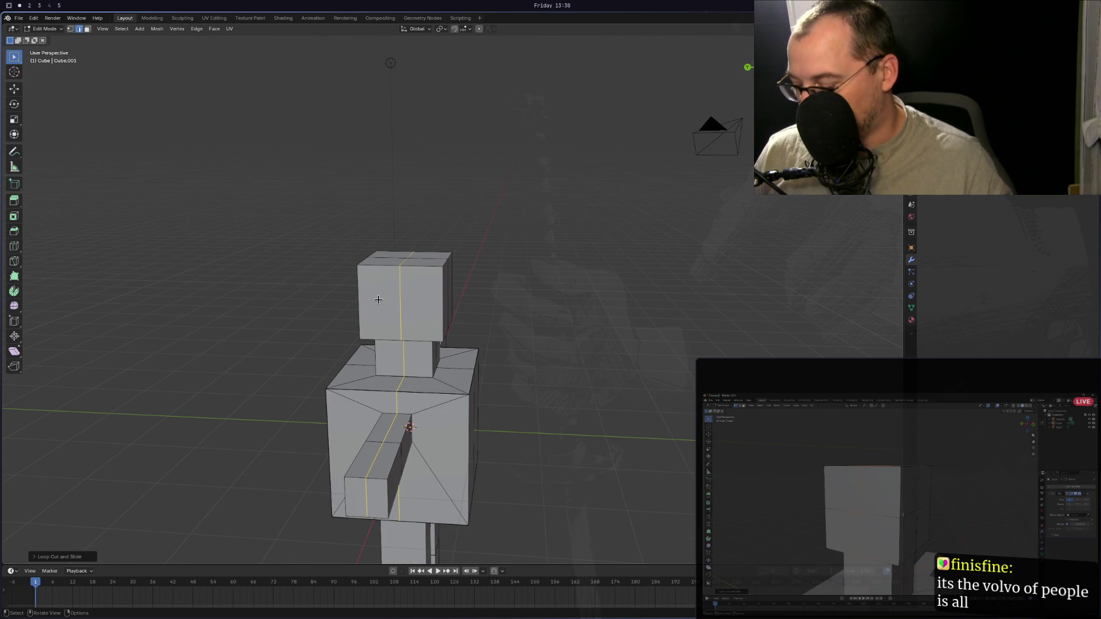
scroll(378, 300, down, 3)
middle_drag(377, 299, 408, 309)
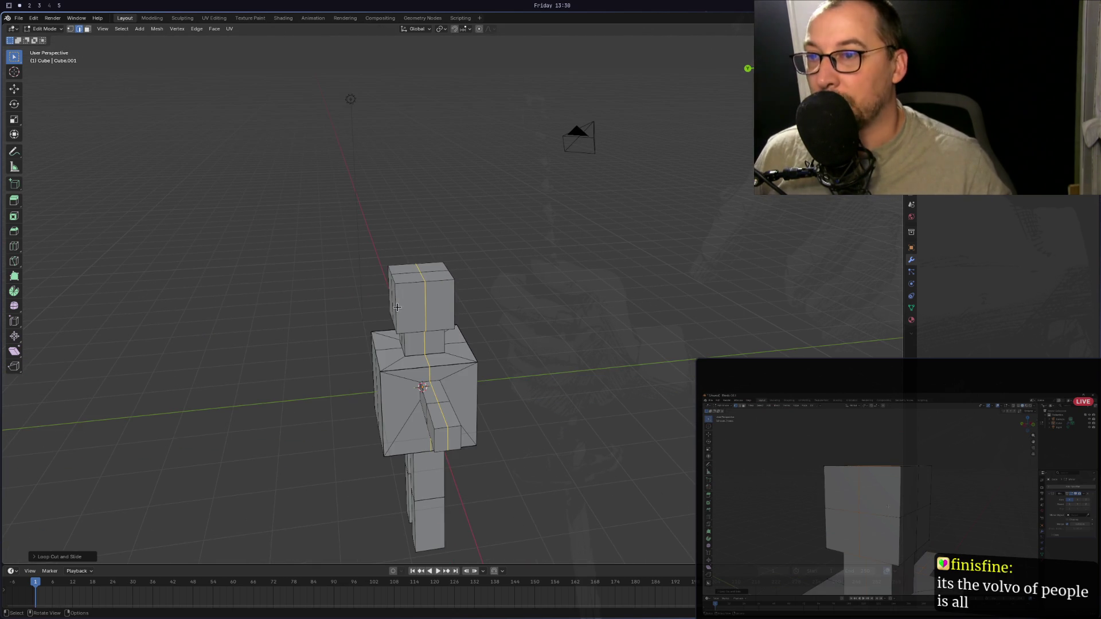
Add a centred horizontal loop cut around the middle of the head.
key(ctrl+r)
click(411, 316)
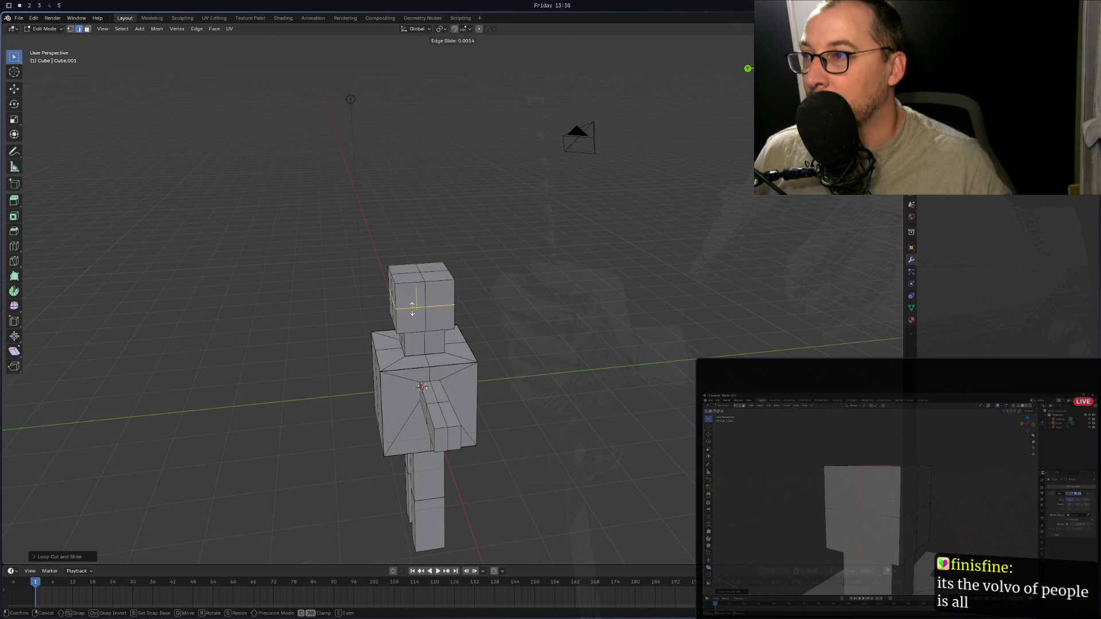
click(412, 310)
mouse_move(498, 289)
middle_down()
mouse_move(586, 271)
mouse_move(692, 275)
mouse_move(587, 269)
mouse_move(688, 285)
mouse_move(634, 290)
mouse_move(720, 272)
mouse_move(796, 296)
mouse_move(66, 272)
mouse_move(265, 297)
mouse_move(311, 282)
mouse_move(320, 258)
mouse_move(303, 258)
mouse_move(290, 218)
mouse_move(352, 238)
mouse_move(376, 263)
middle_up()
scroll(360, 249, up, 2)
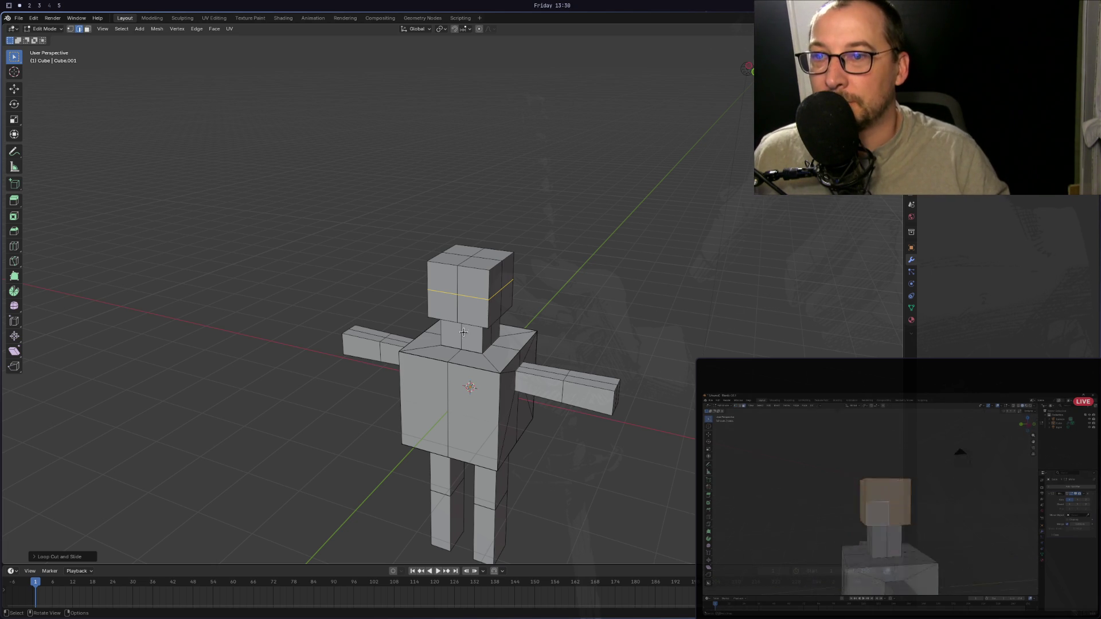
Select the head's front faces, top faces, and the strip beneath the head.
mouse_move(465, 327)
middle_down()
mouse_move(777, 272)
mouse_move(728, 268)
middle_up()
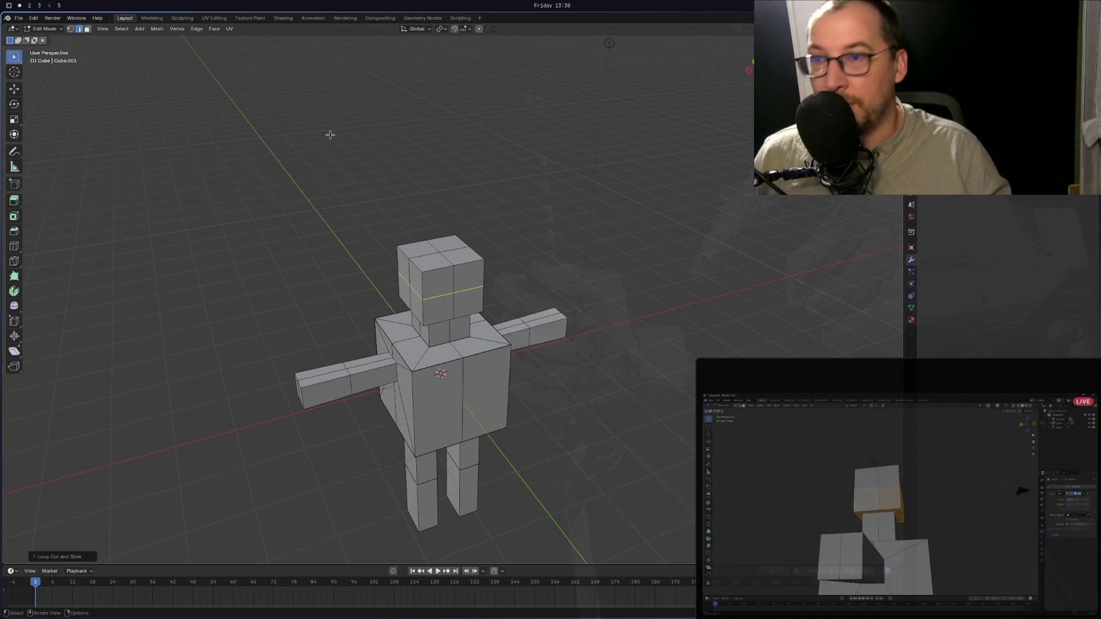
mouse_move(376, 172)
middle_down()
mouse_move(424, 160)
mouse_move(453, 175)
mouse_move(414, 187)
middle_up()
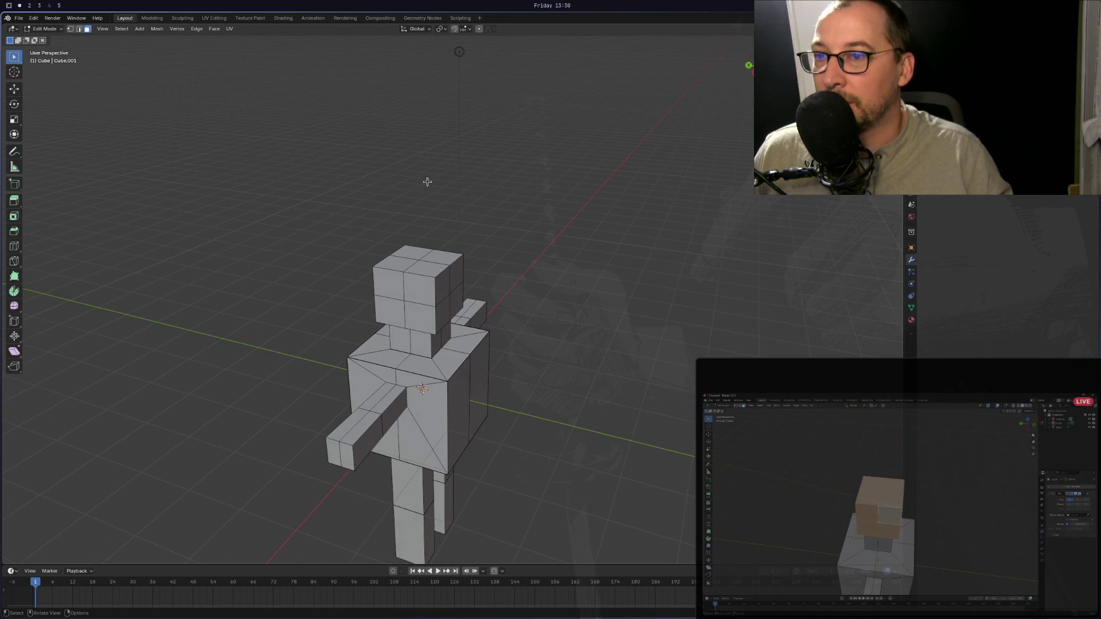
click(398, 281)
ctrl+click(419, 283)
ctrl+click(406, 318)
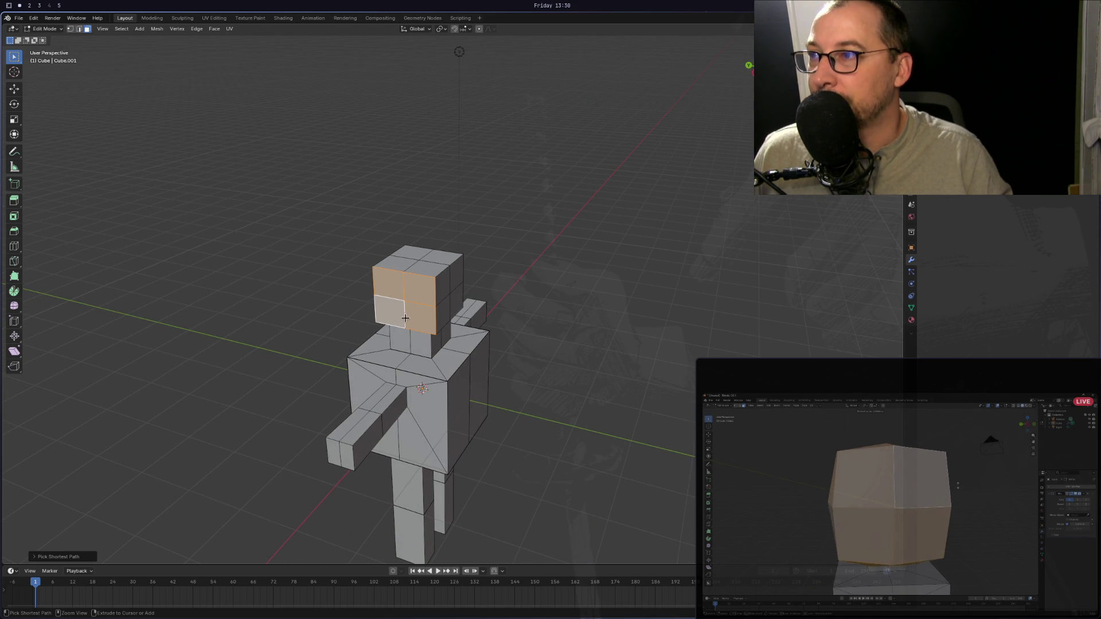
ctrl+click(438, 256)
ctrl+click(414, 253)
ctrl+click(402, 265)
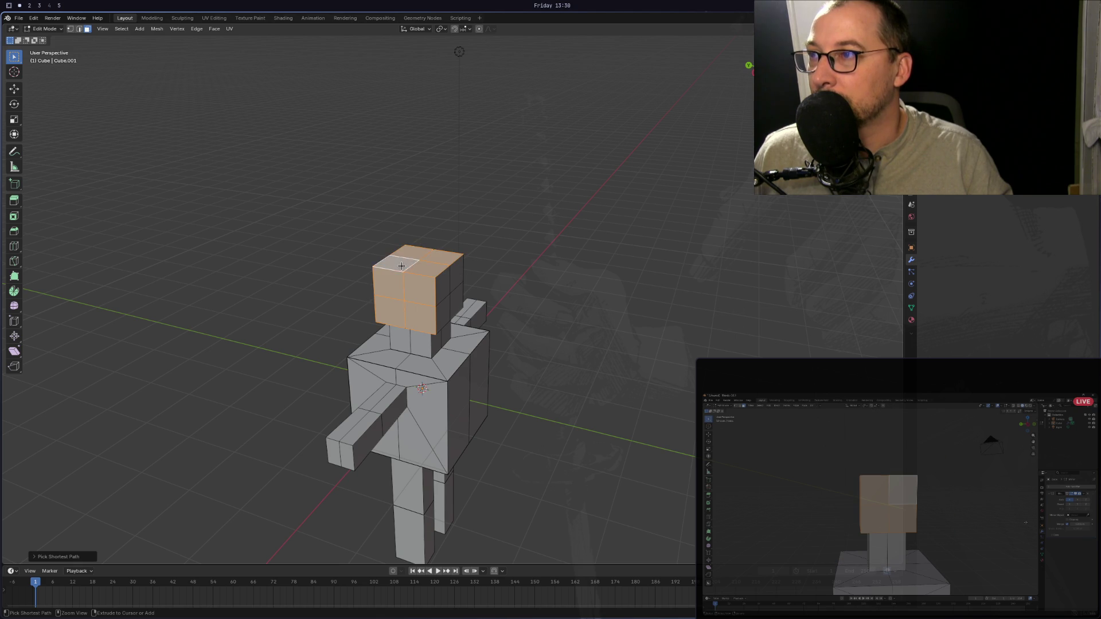
middle_drag(402, 266, 481, 259)
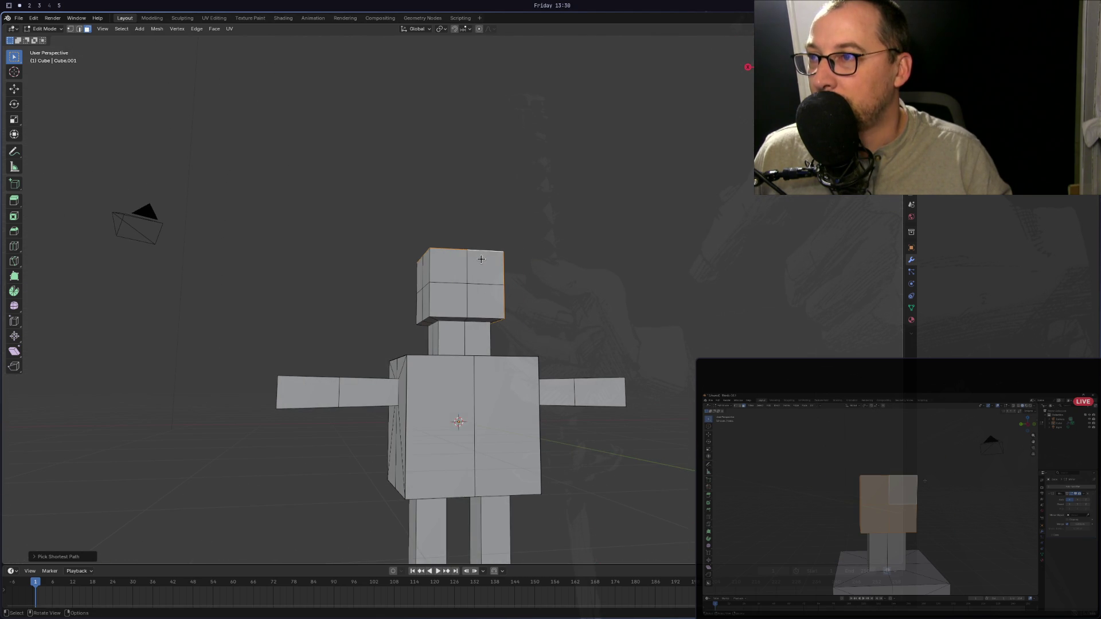
ctrl+click(481, 259)
ctrl+click(453, 264)
ctrl+click(450, 301)
ctrl+click(479, 324)
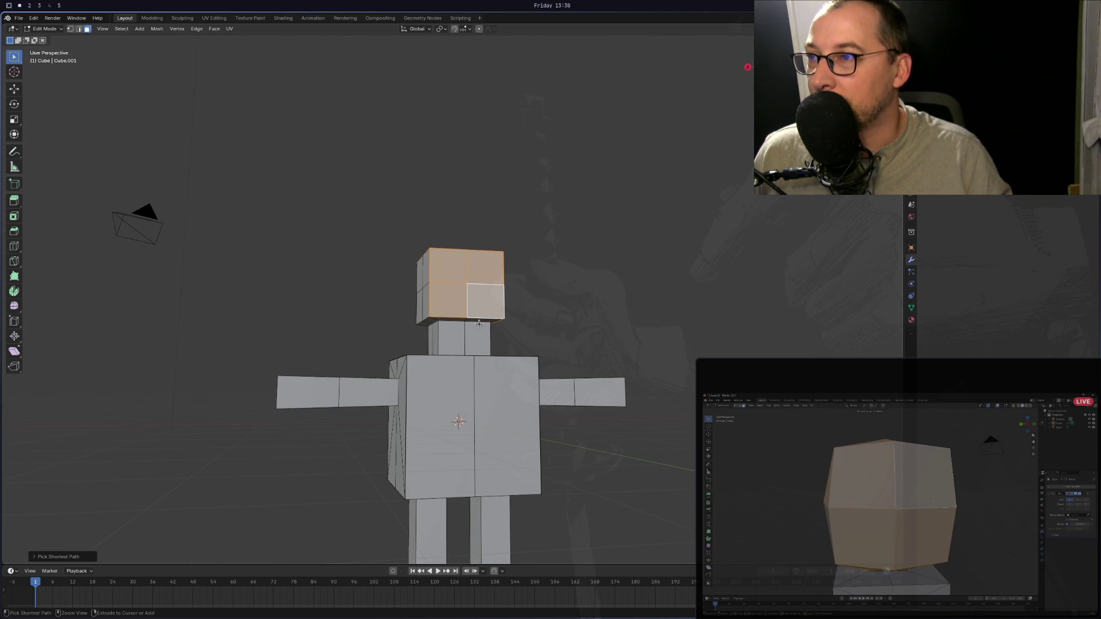
ctrl+click(457, 317)
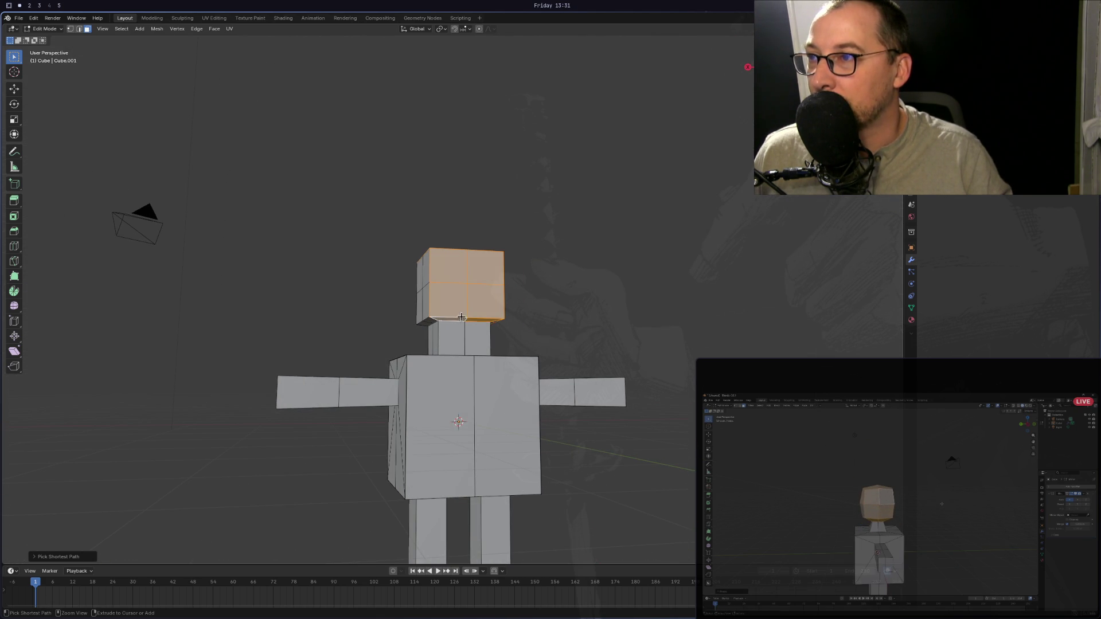
Add the head's side faces, undo a wrong pick, then select a single head face.
mouse_move(491, 283)
middle_down()
mouse_move(475, 301)
mouse_move(487, 312)
middle_up()
ctrl+click(491, 278)
ctrl+click(456, 278)
ctrl+click(459, 292)
ctrl+click(489, 318)
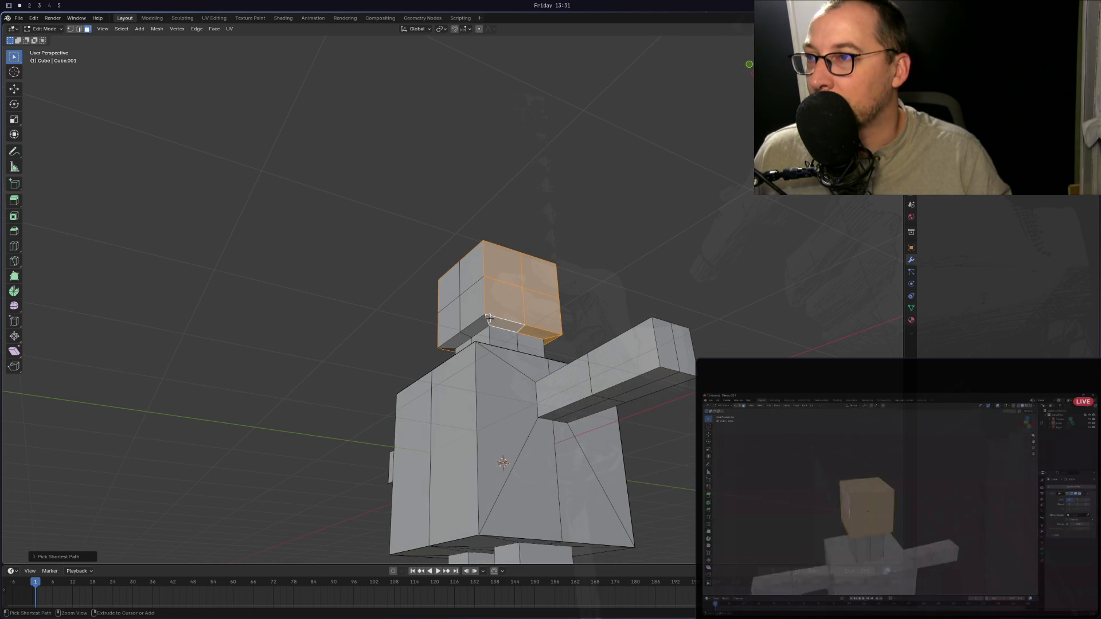
ctrl+click(450, 319)
key(ctrl+z)
key(ctrl+z)
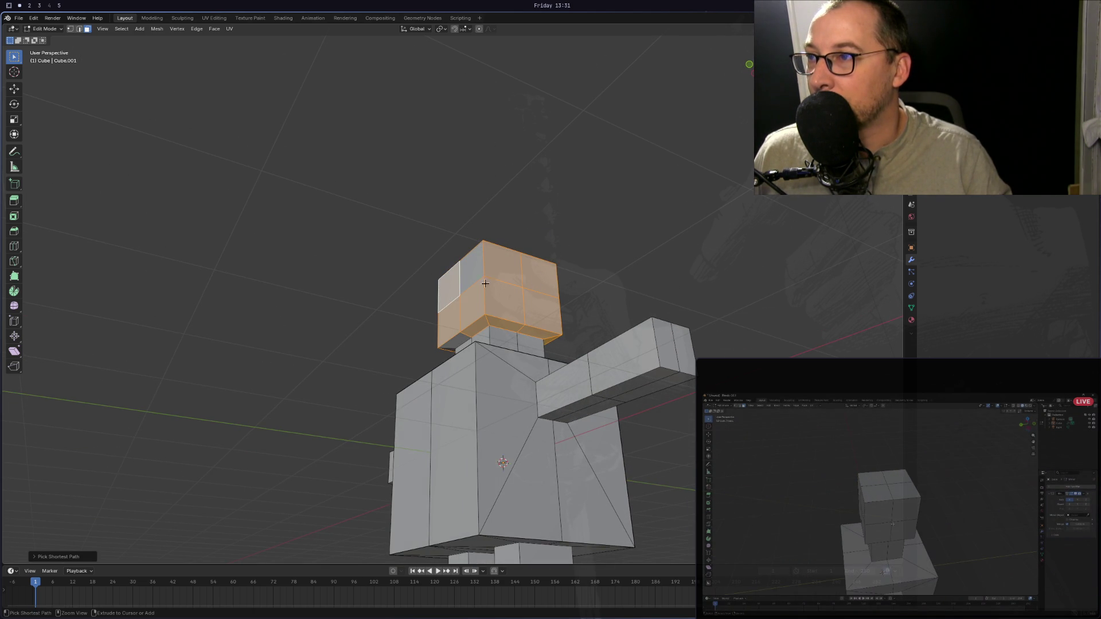
ctrl+click(456, 336)
ctrl+click(451, 324)
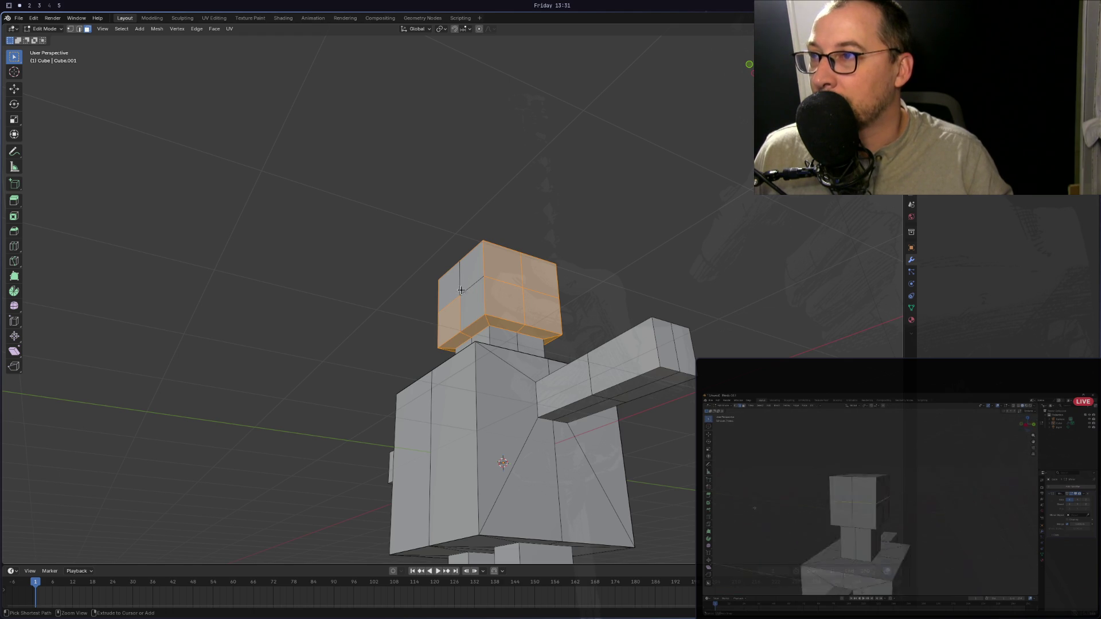
middle_drag(464, 279, 457, 280)
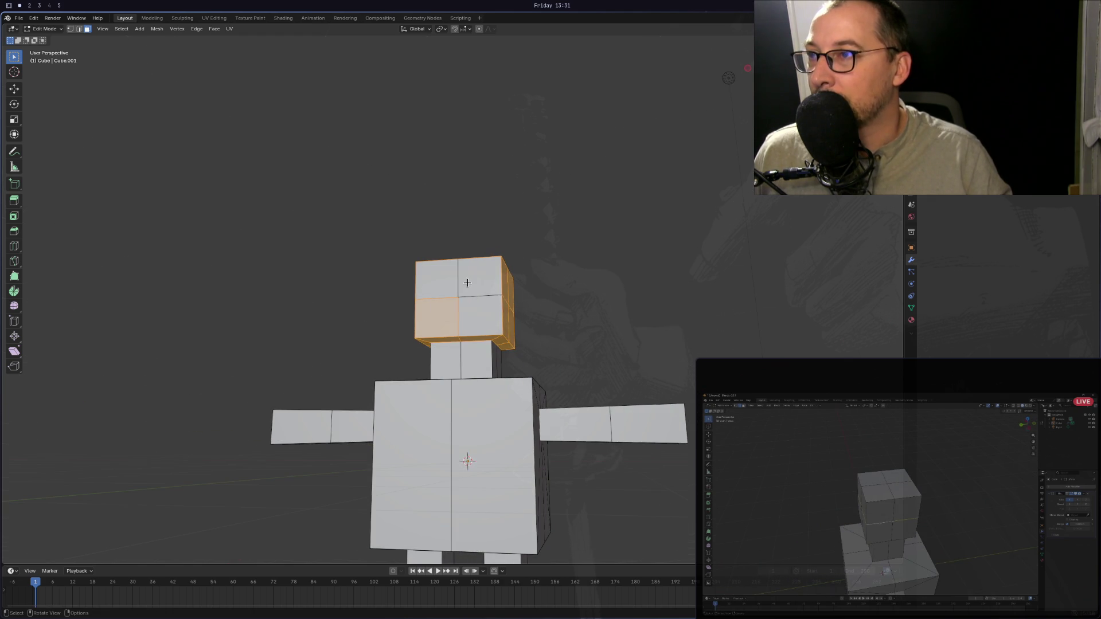
click(457, 280)
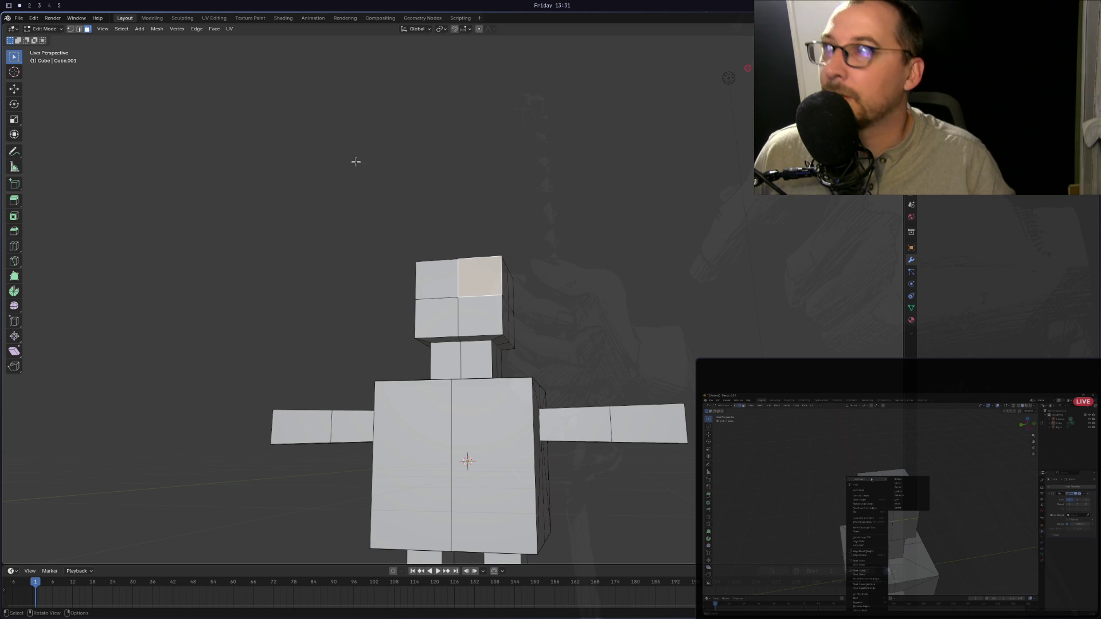
Switch to edge select and pick one horizontal edge on the head's left half.
key(2)
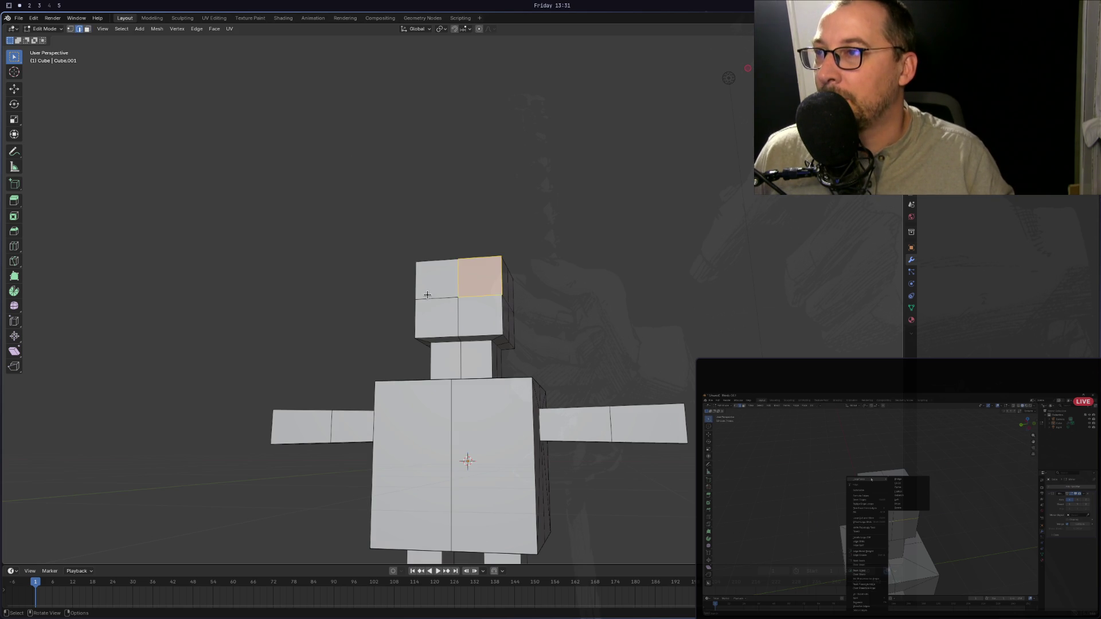
click(427, 298)
mouse_move(433, 300)
middle_down()
mouse_move(539, 332)
mouse_move(605, 319)
mouse_move(632, 330)
mouse_move(562, 326)
mouse_move(440, 295)
middle_up()
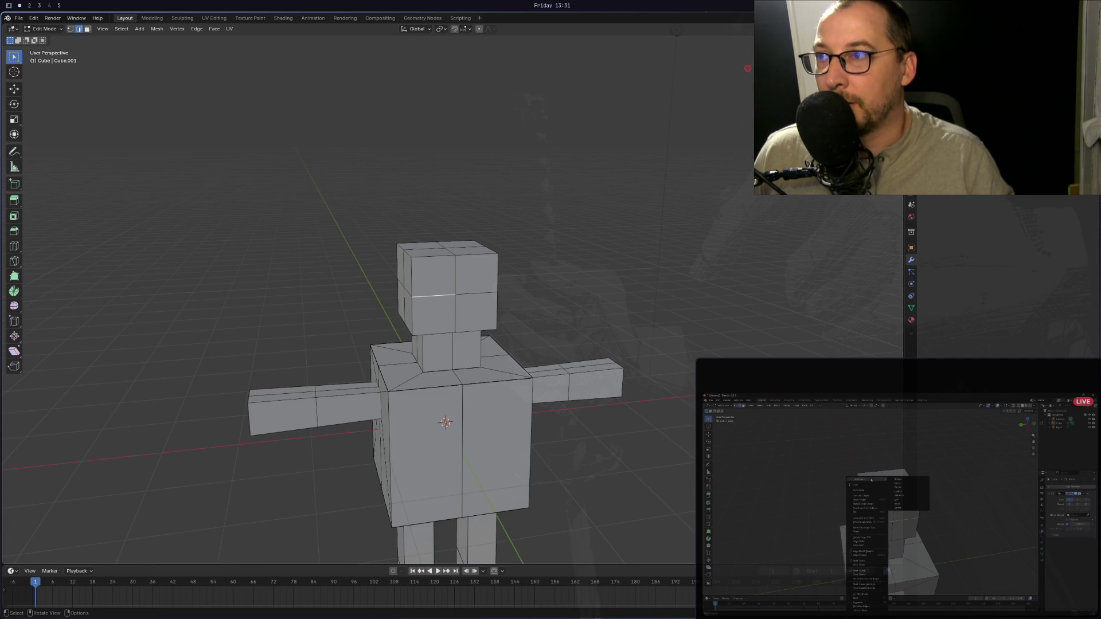
Loop-select the horizontal edge ring around the middle of the head.
ctrl+click(437, 299)
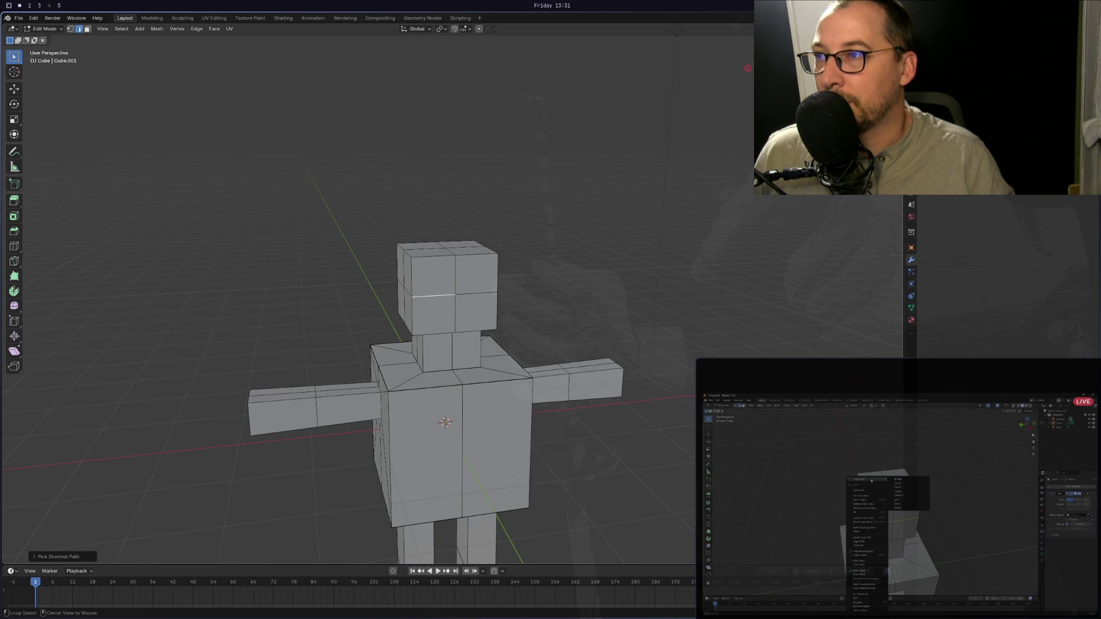
alt+click(437, 298)
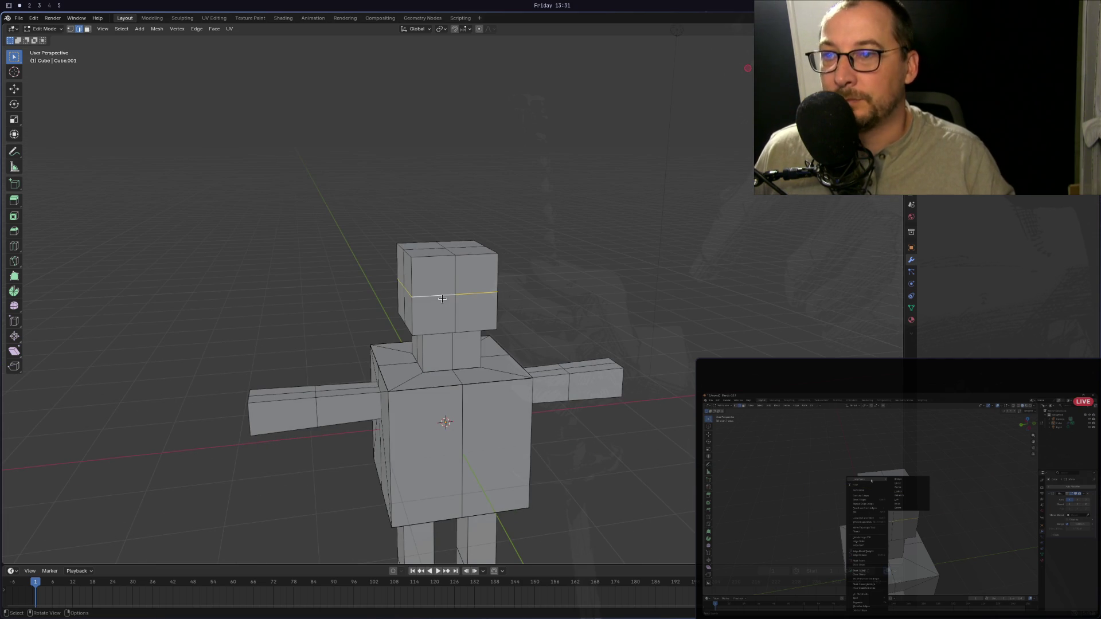
key(ctrl+e)
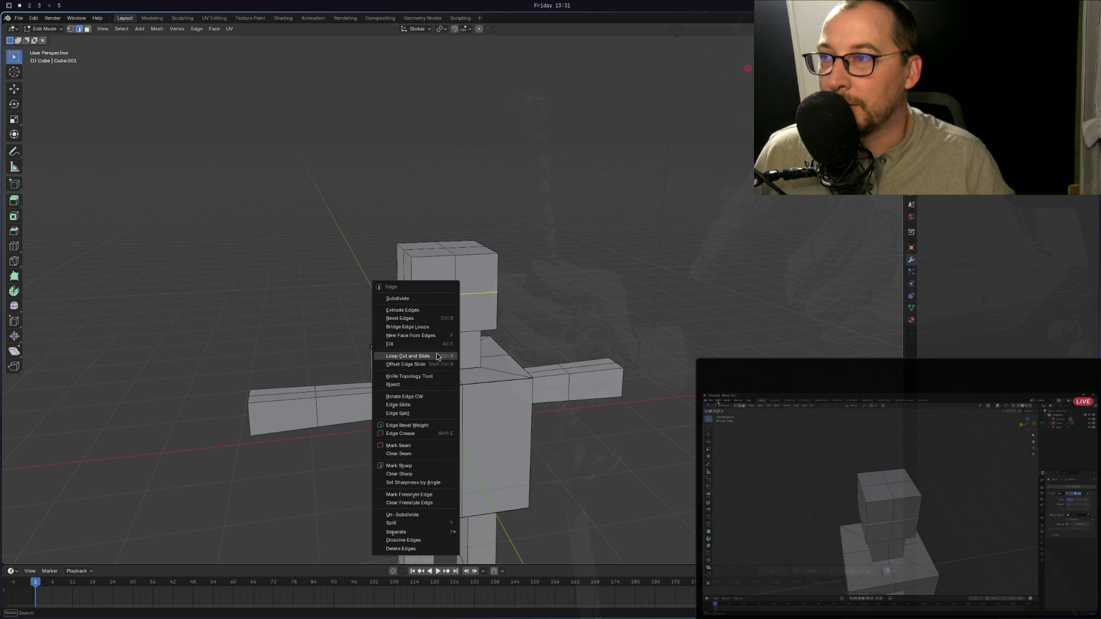
Dismiss the Edge menu and bring up the Edit menu to reach Preferences.
click(14, 5)
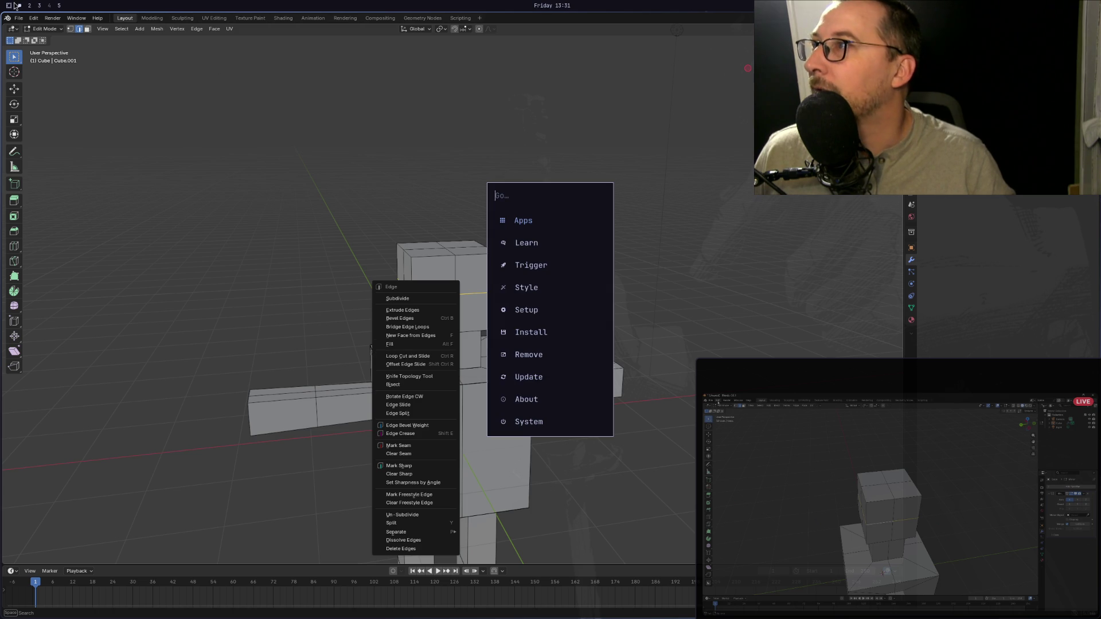
key(Escape)
key(Escape)
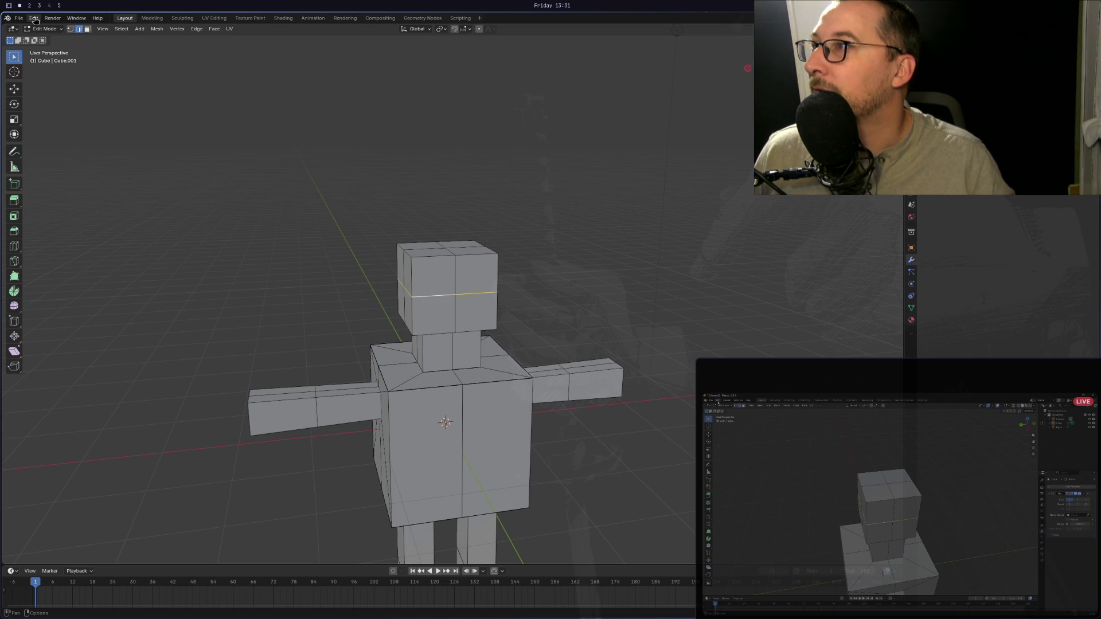
click(35, 20)
click(35, 20)
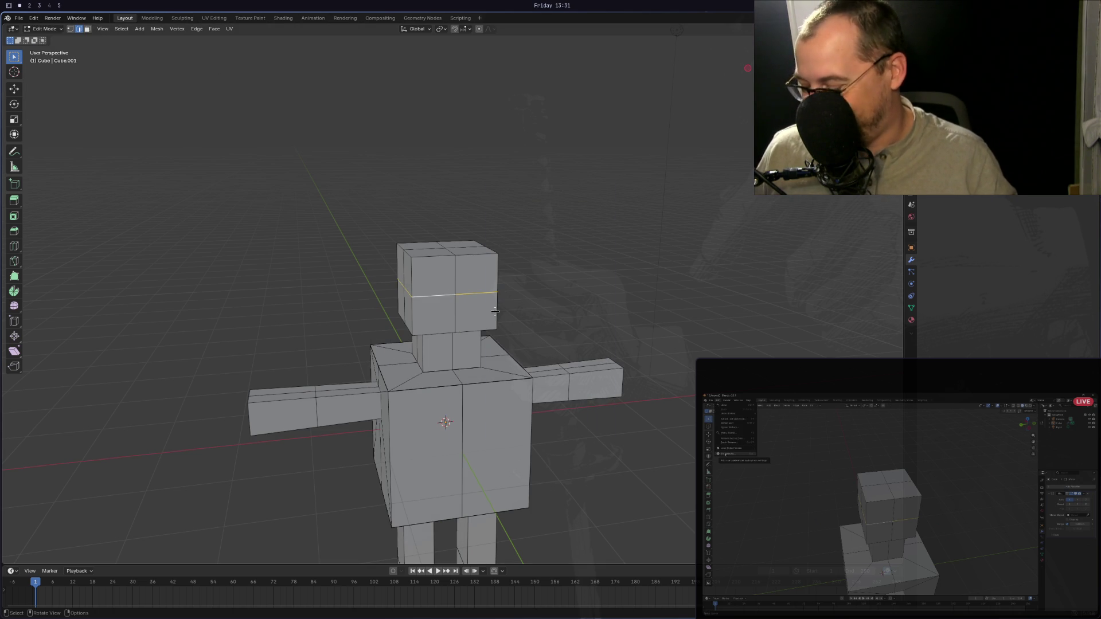
click(35, 20)
Open Preferences on Add-ons and search the installed add-ons for 'loop tools'.
click(58, 121)
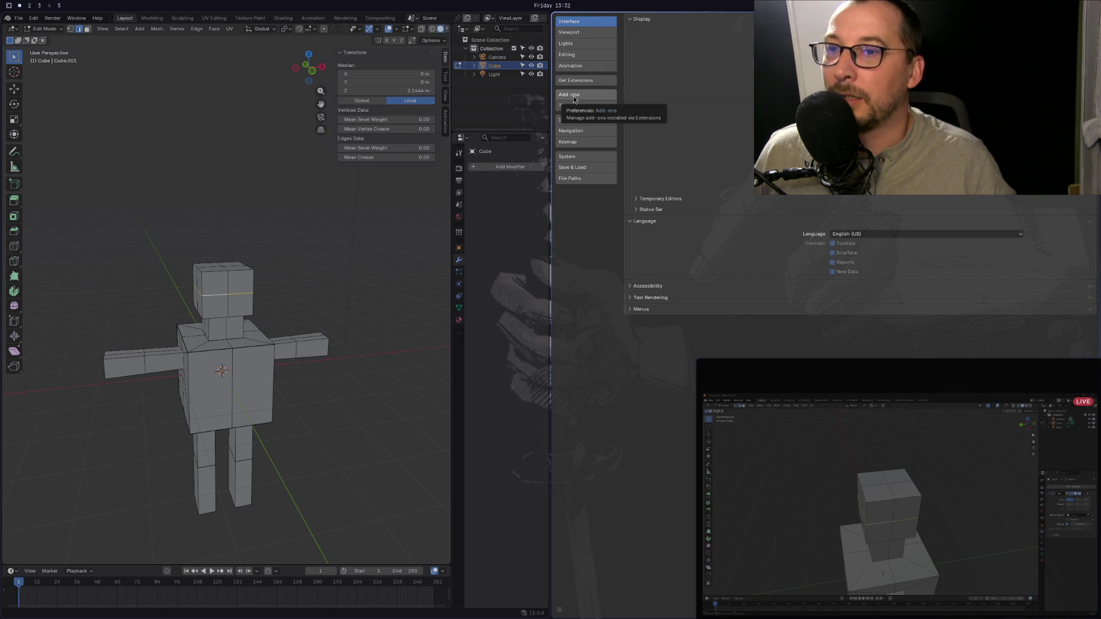
click(573, 100)
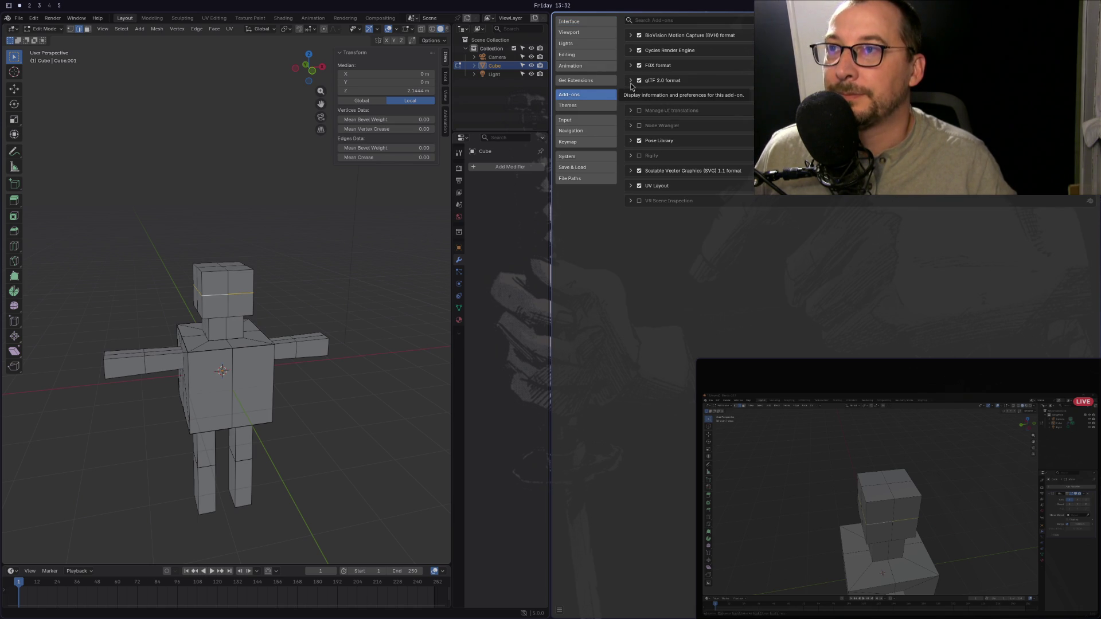
click(642, 21)
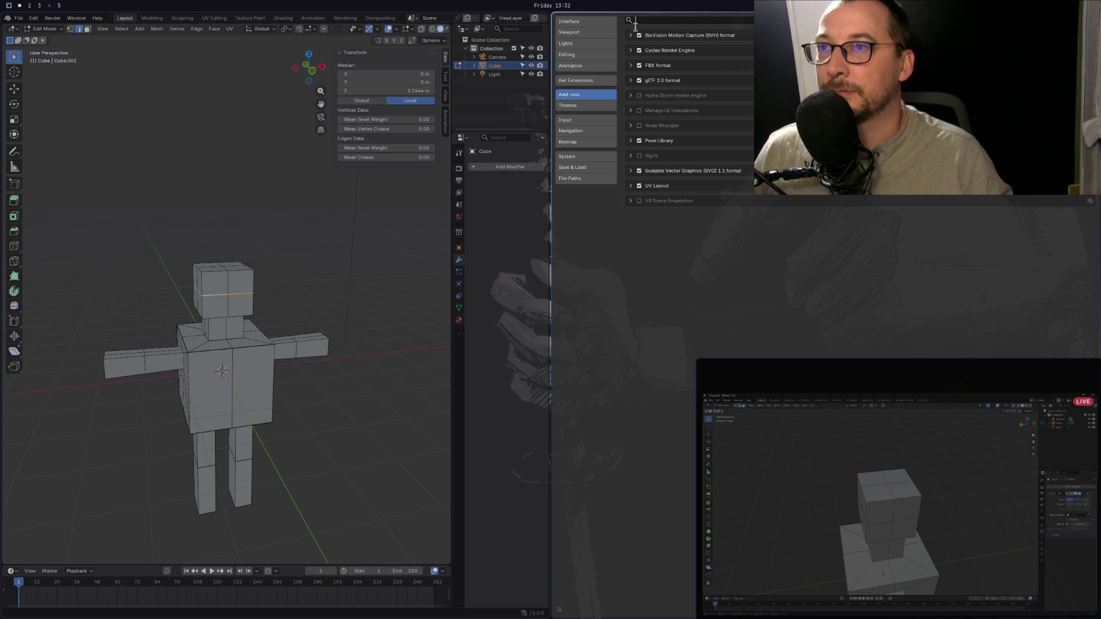
text(loop tools)
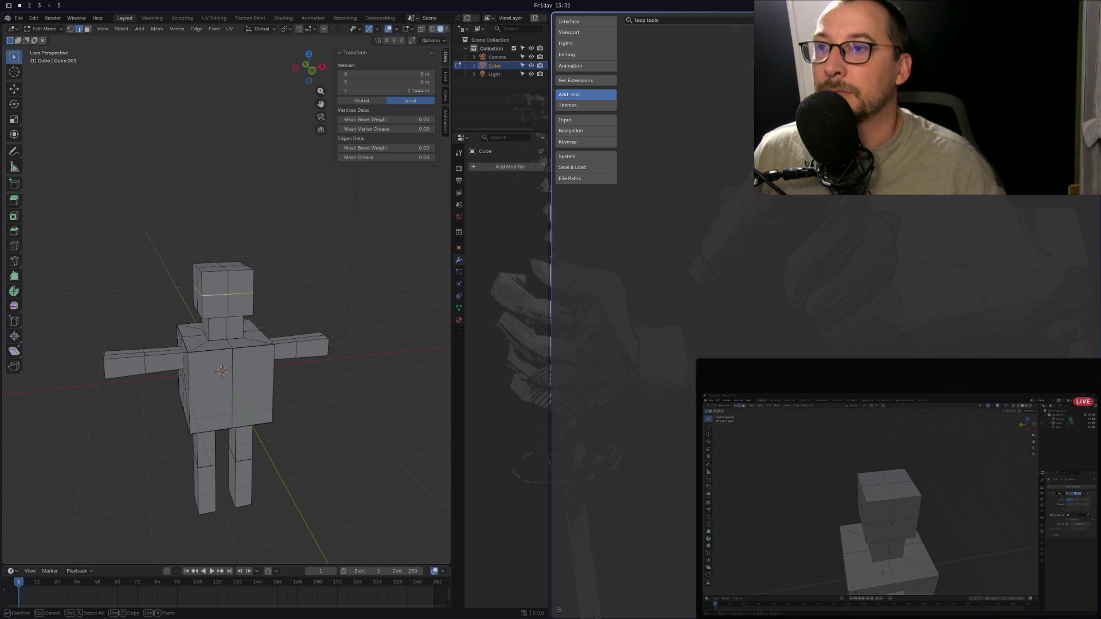
Allow online access in Get Extensions, search 'loop tools' to install LoopTools, then close Preferences.
click(604, 82)
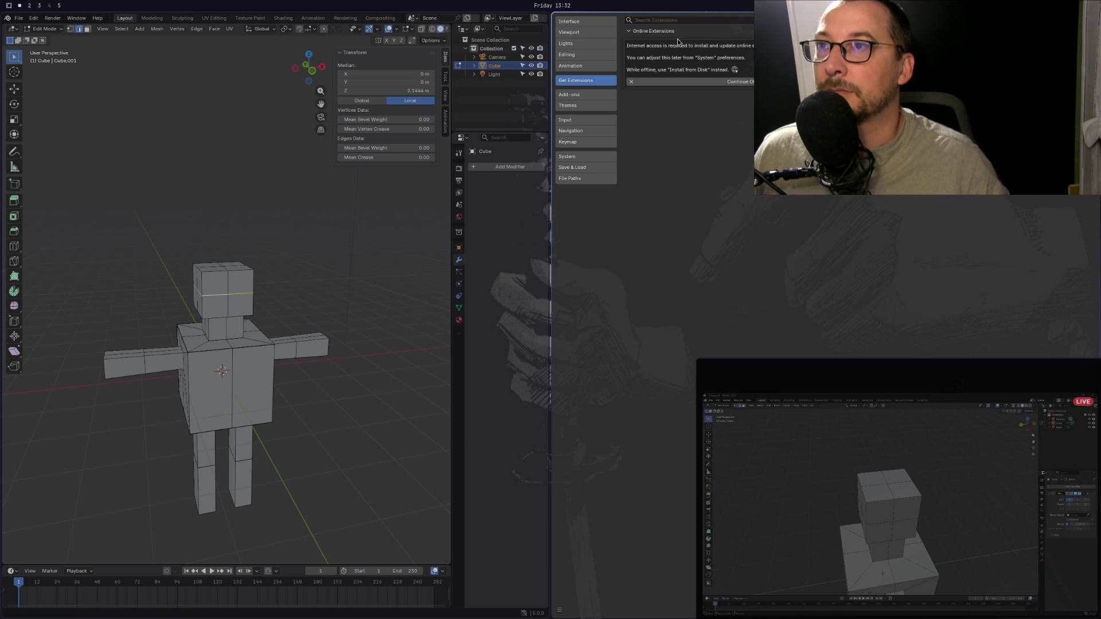
click(661, 21)
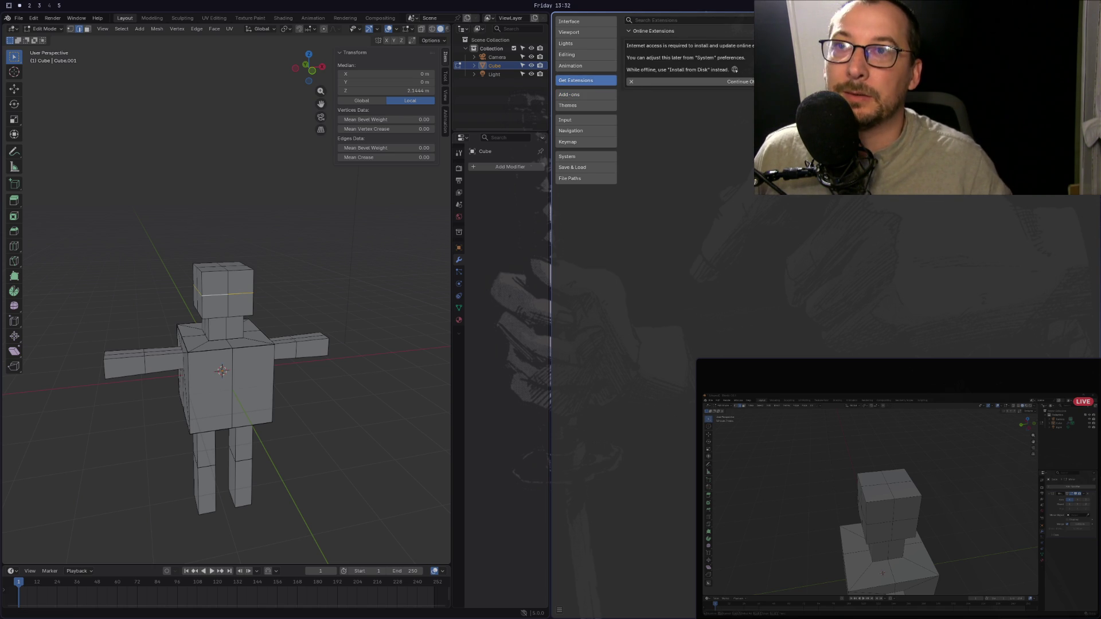
click(769, 81)
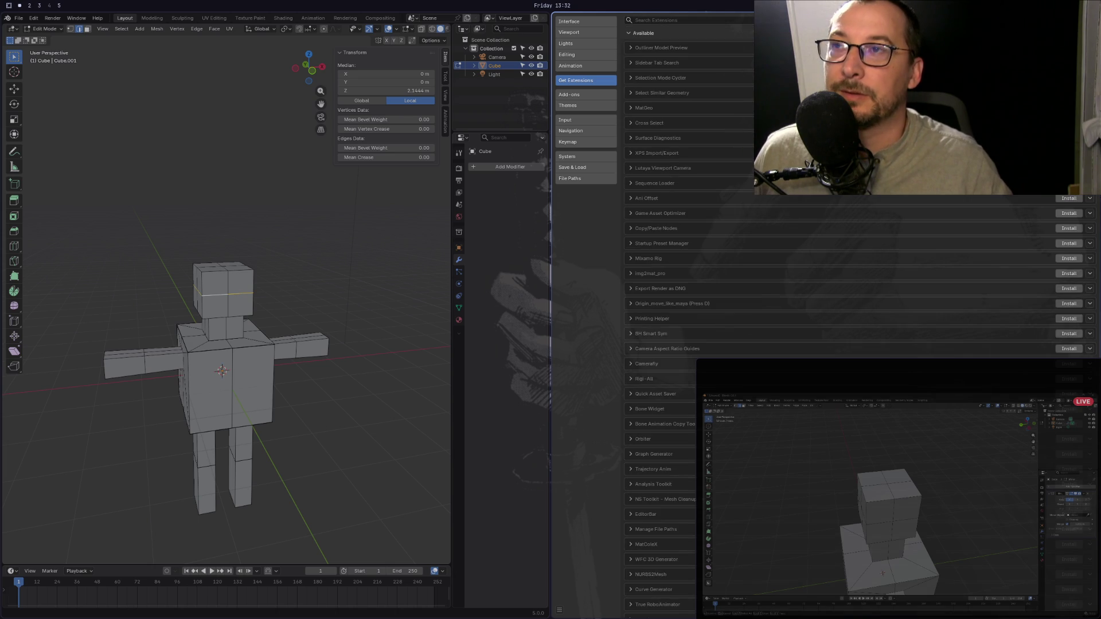
click(743, 23)
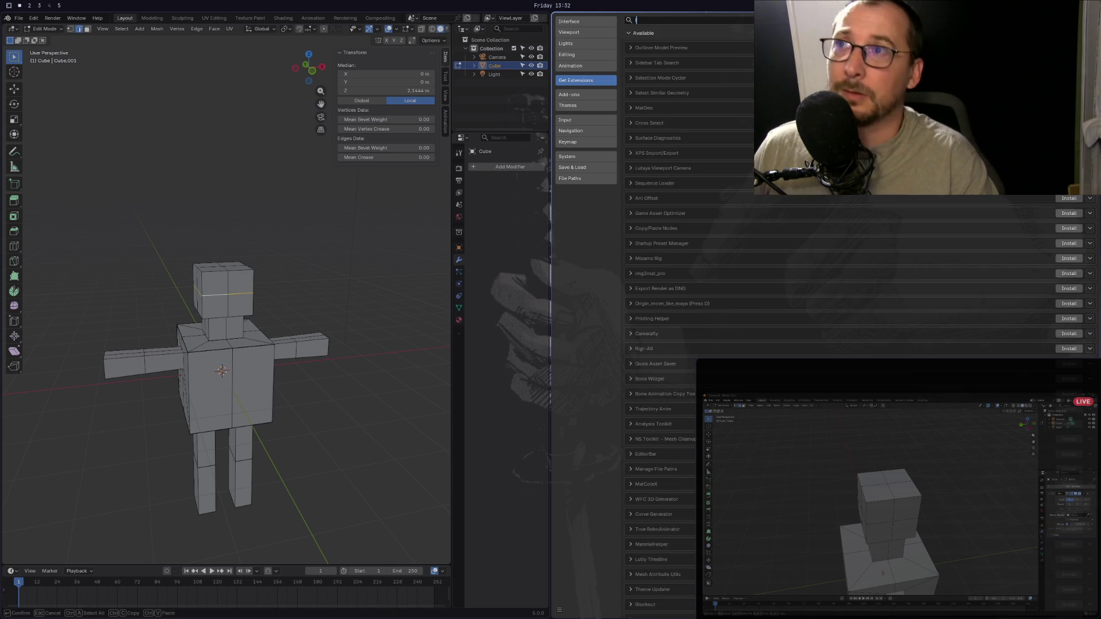
text(loop)
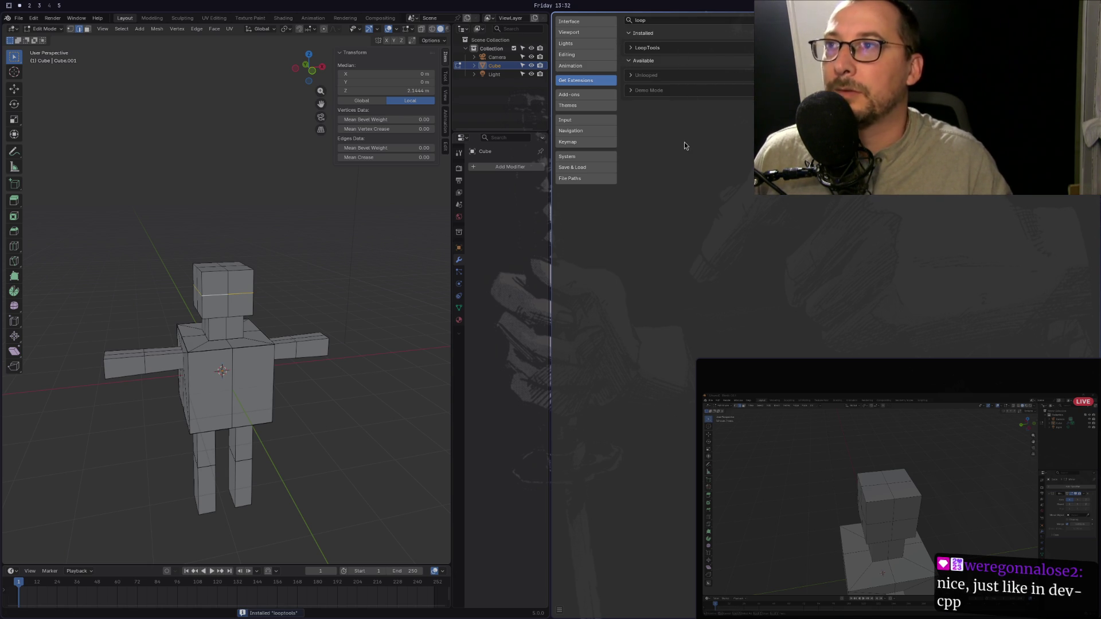
key(super+q)
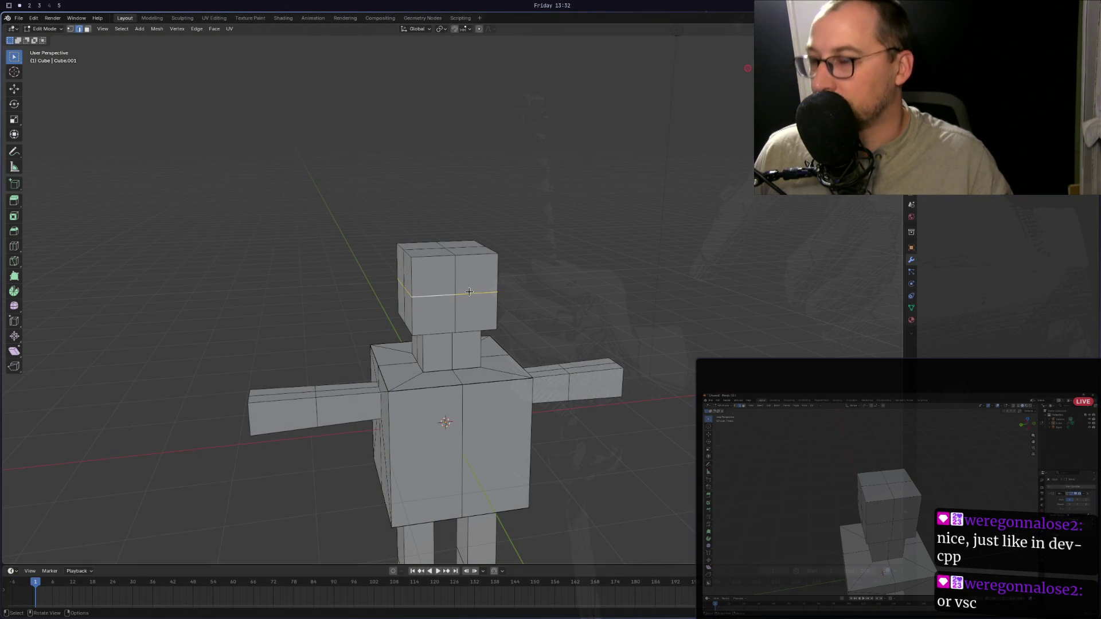
Round the head's middle edge loop with LoopTools Circle.
right_click(469, 292)
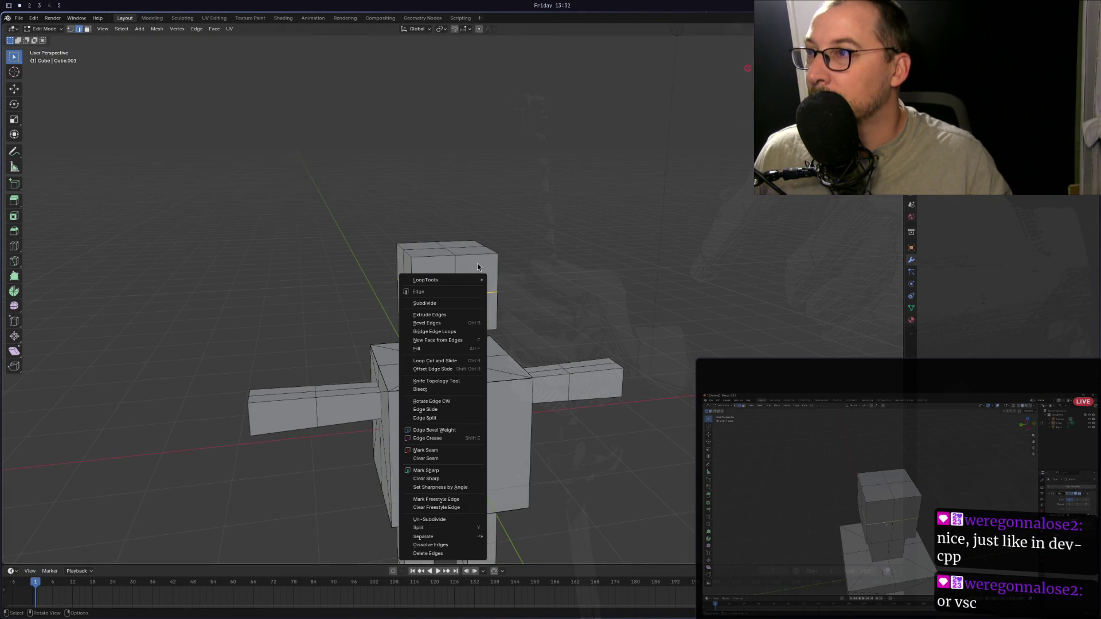
mouse_move(475, 285)
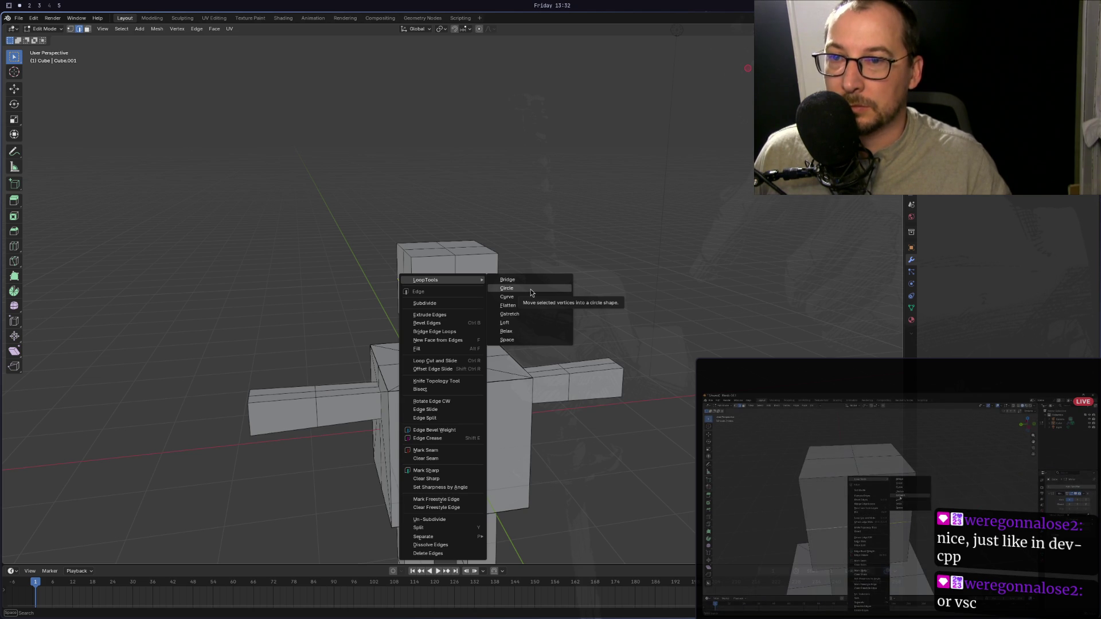
click(531, 289)
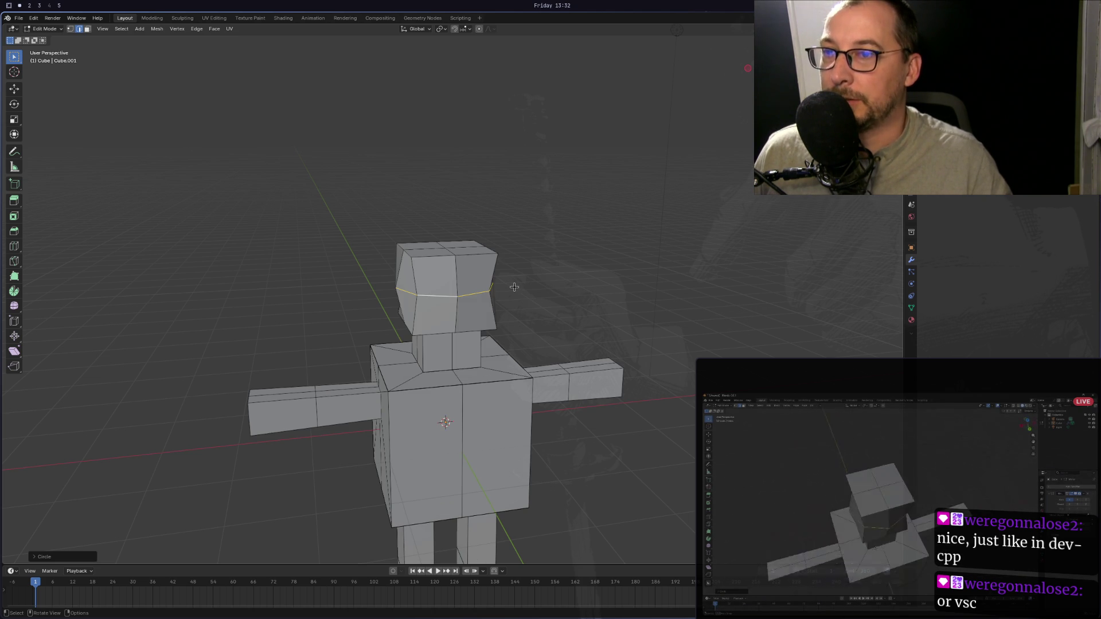
mouse_move(529, 288)
middle_down()
mouse_move(584, 346)
mouse_move(633, 341)
mouse_move(719, 294)
mouse_move(737, 329)
mouse_move(686, 299)
mouse_move(740, 300)
mouse_move(725, 294)
middle_up()
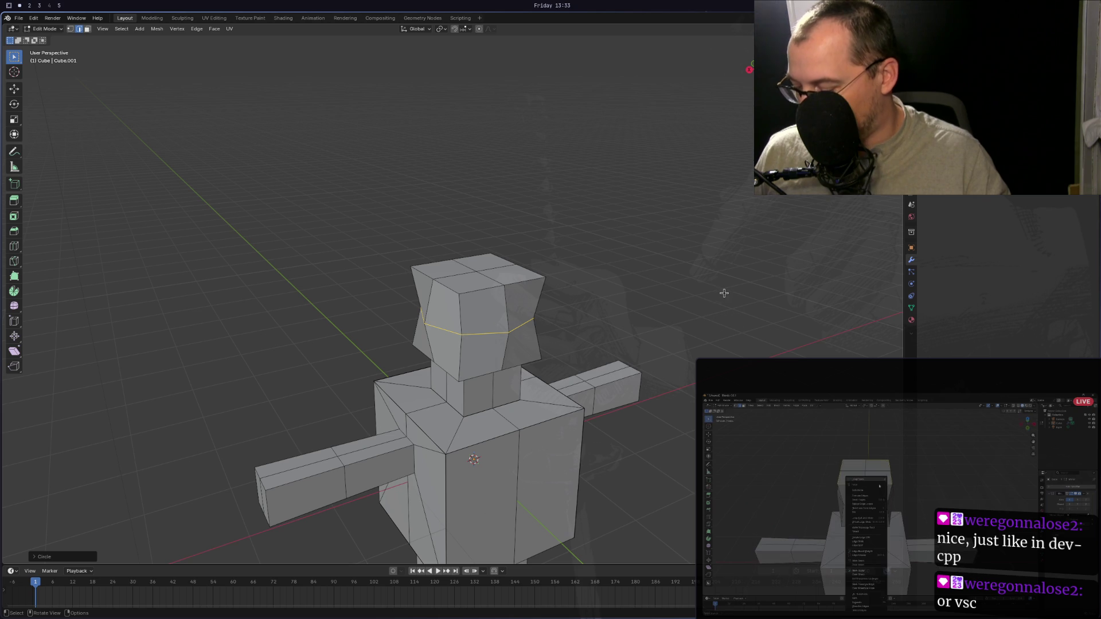
Select the horizontal edge loop at the base of the head, just above the neck.
click(509, 292)
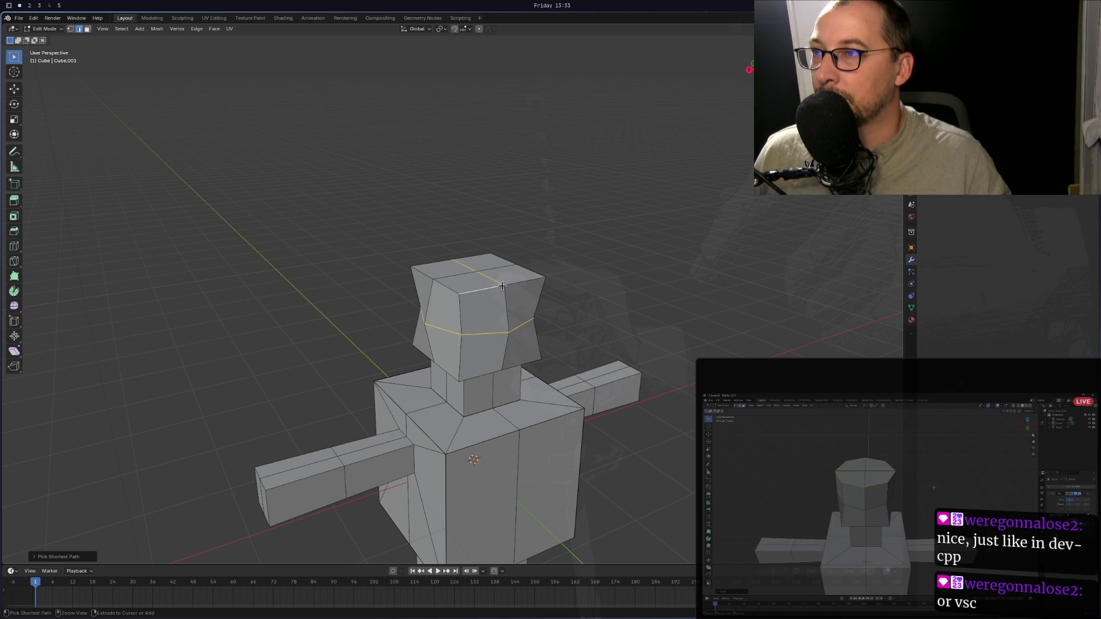
ctrl+click(503, 287)
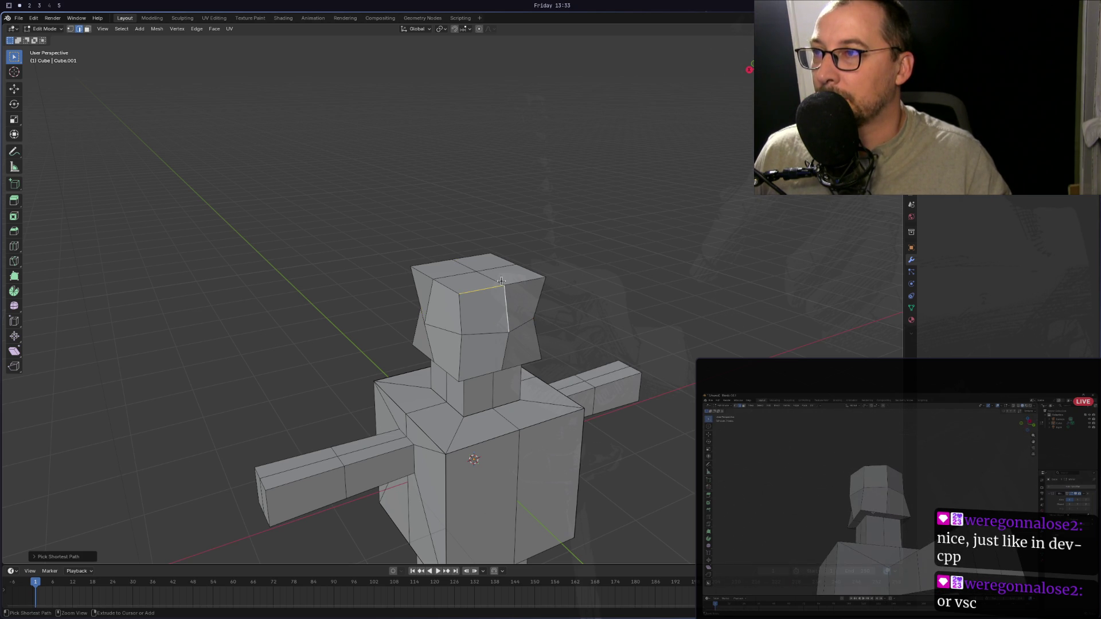
alt+click(502, 283)
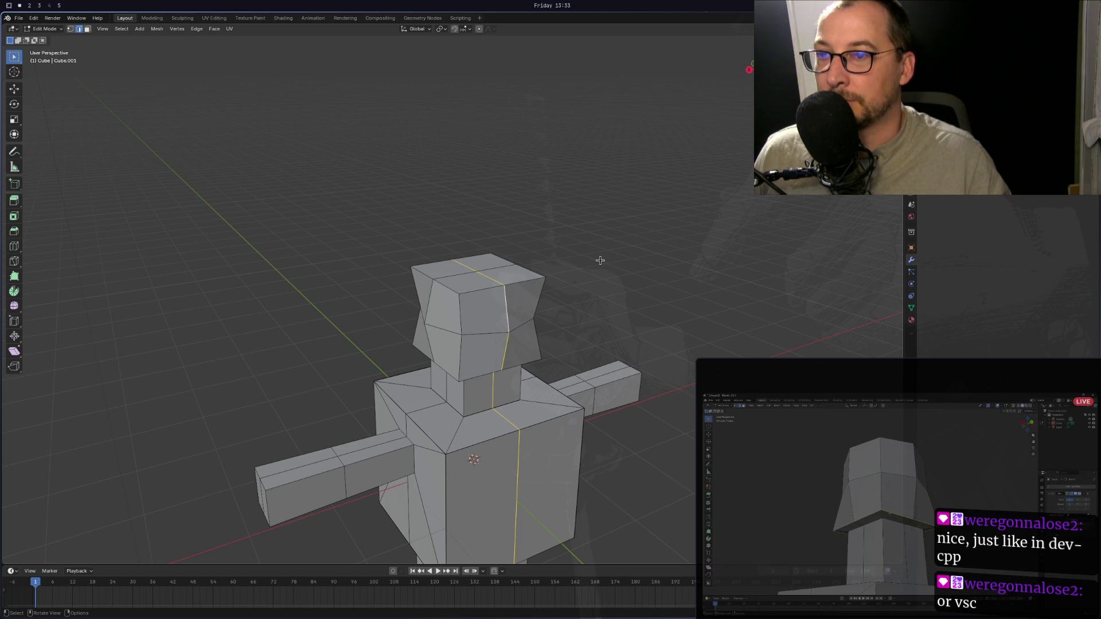
click(519, 352)
alt+click(532, 356)
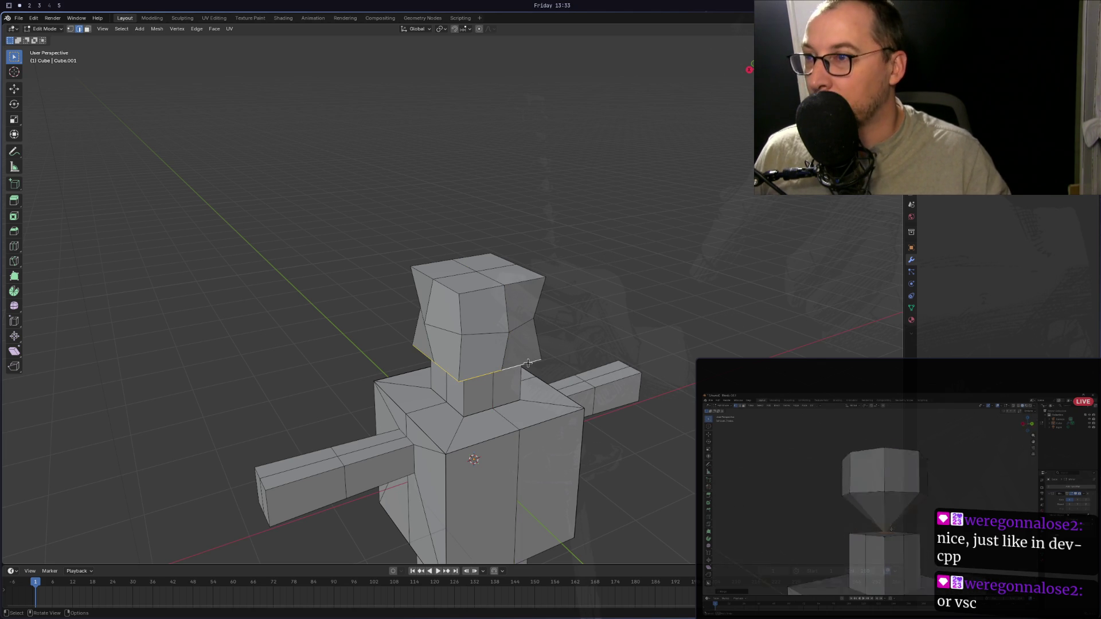
Make the loop at the head's base circular with LoopTools Circle.
right_click(531, 355)
mouse_move(530, 334)
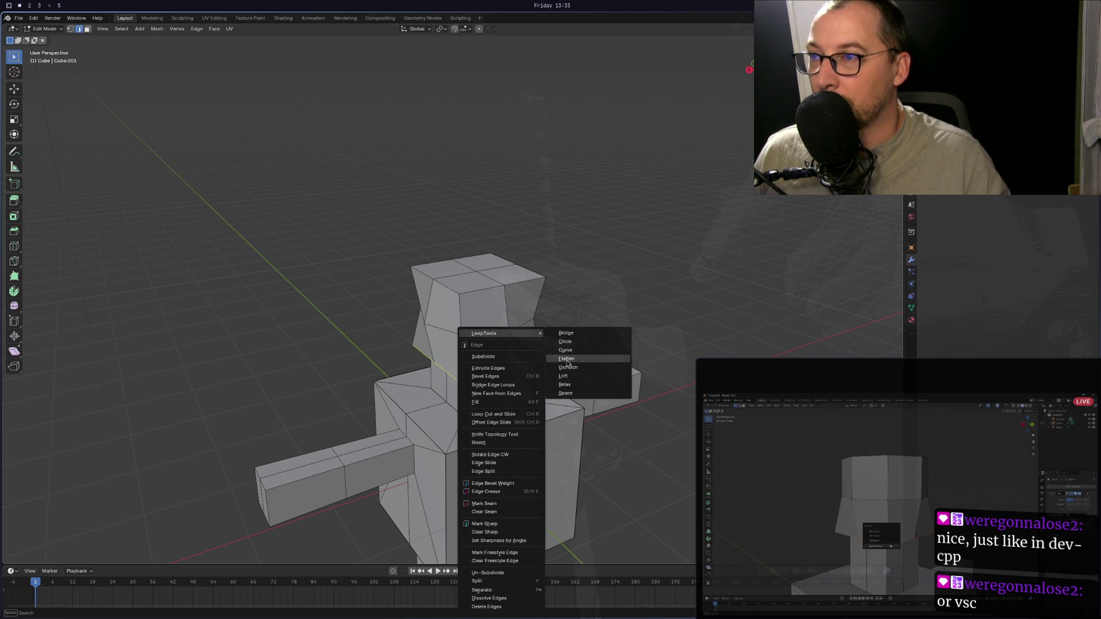
click(570, 343)
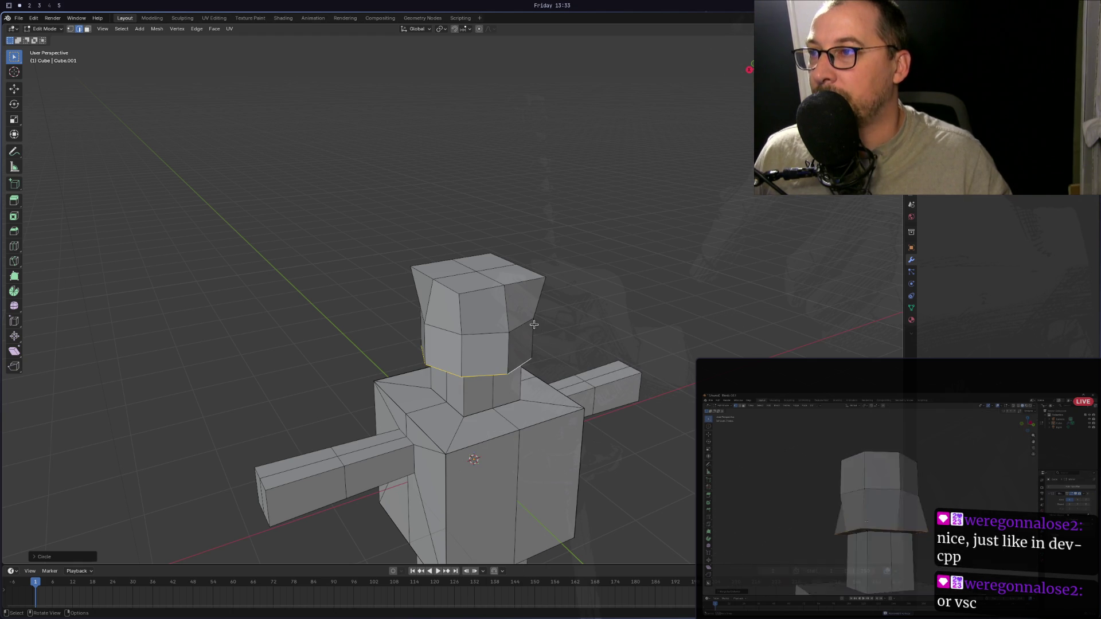
mouse_move(510, 321)
middle_down()
mouse_move(582, 292)
mouse_move(629, 311)
mouse_move(608, 312)
middle_up()
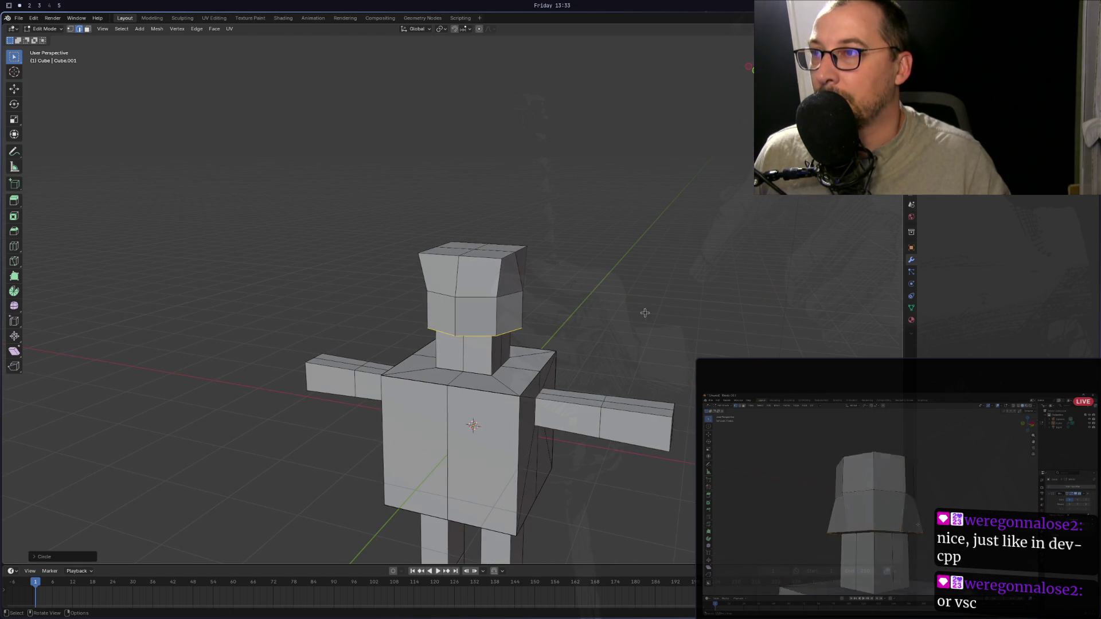
Select the ring of edges running around the top of the head.
click(449, 257)
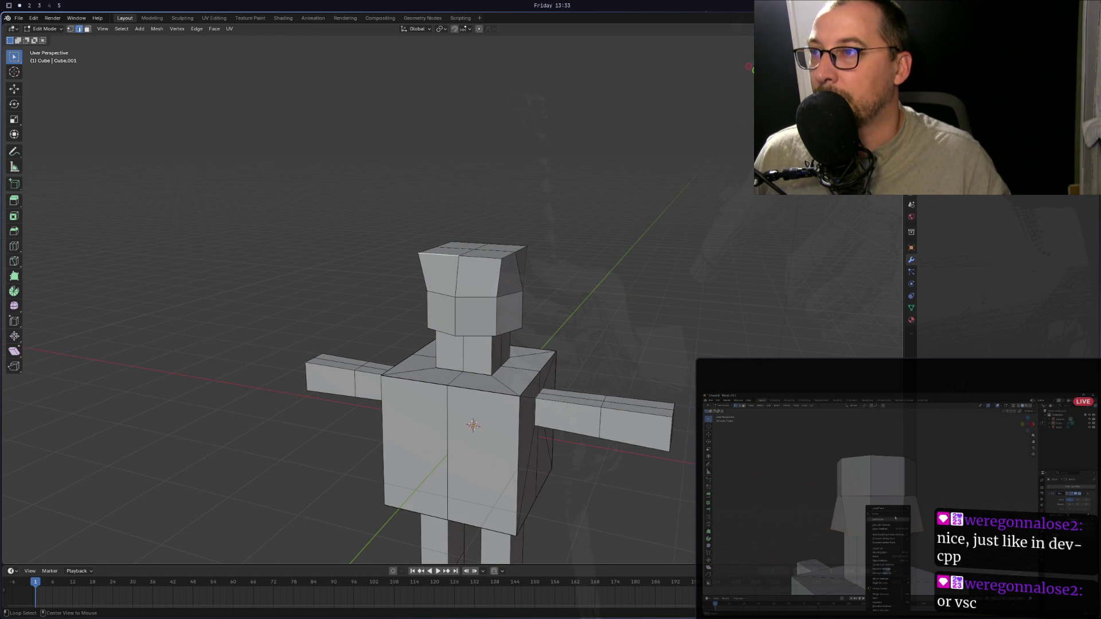
shift+click(497, 262)
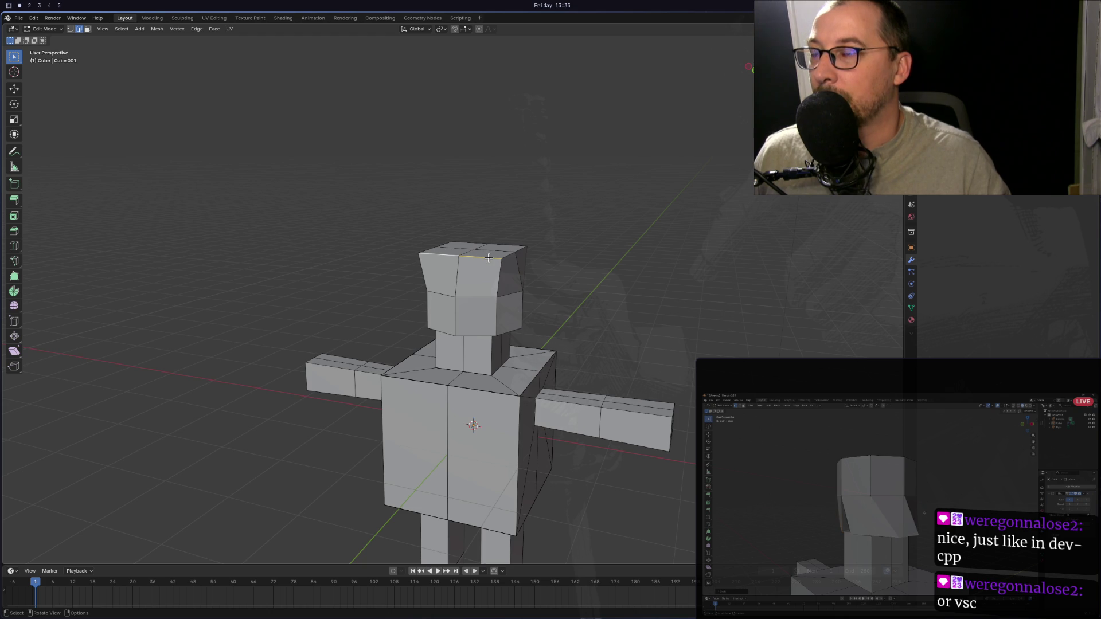
ctrl+click(483, 258)
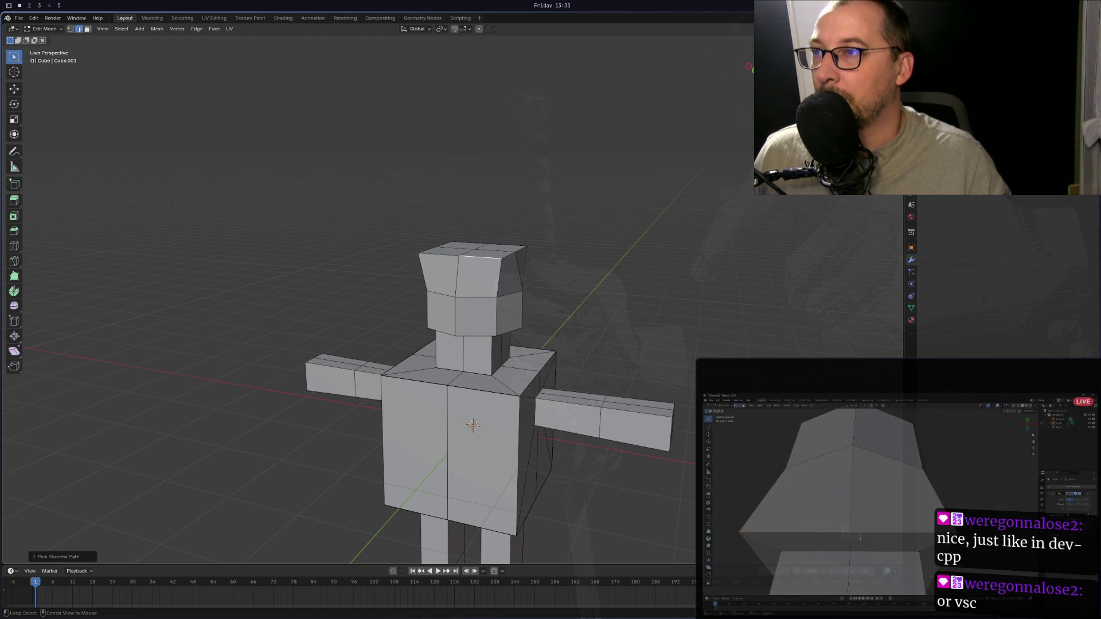
middle_drag(483, 258, 396, 279)
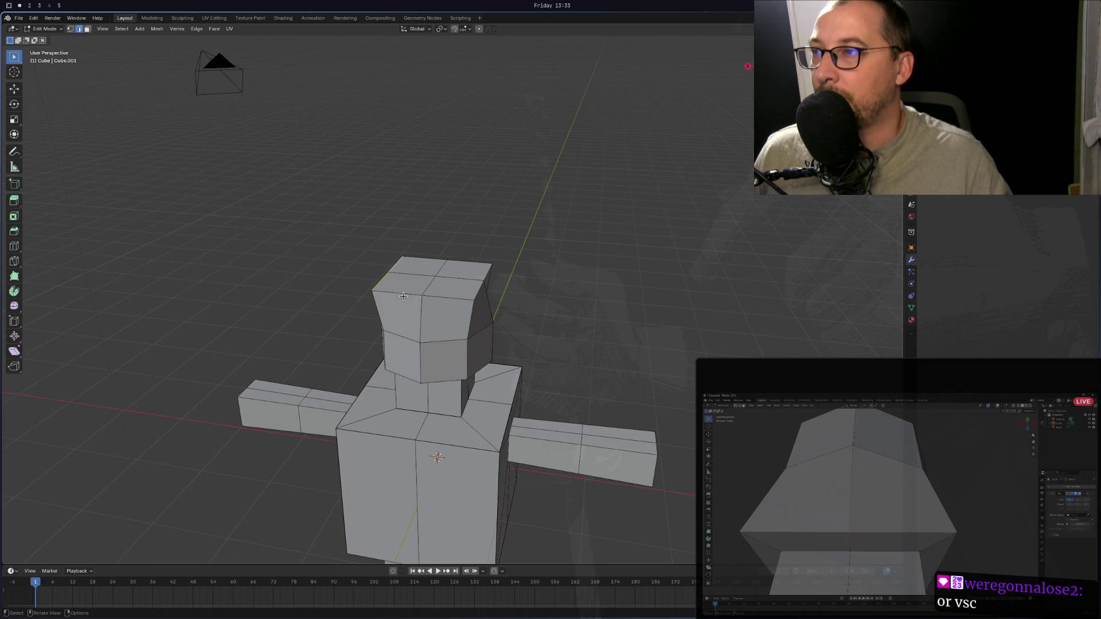
alt+click(405, 293)
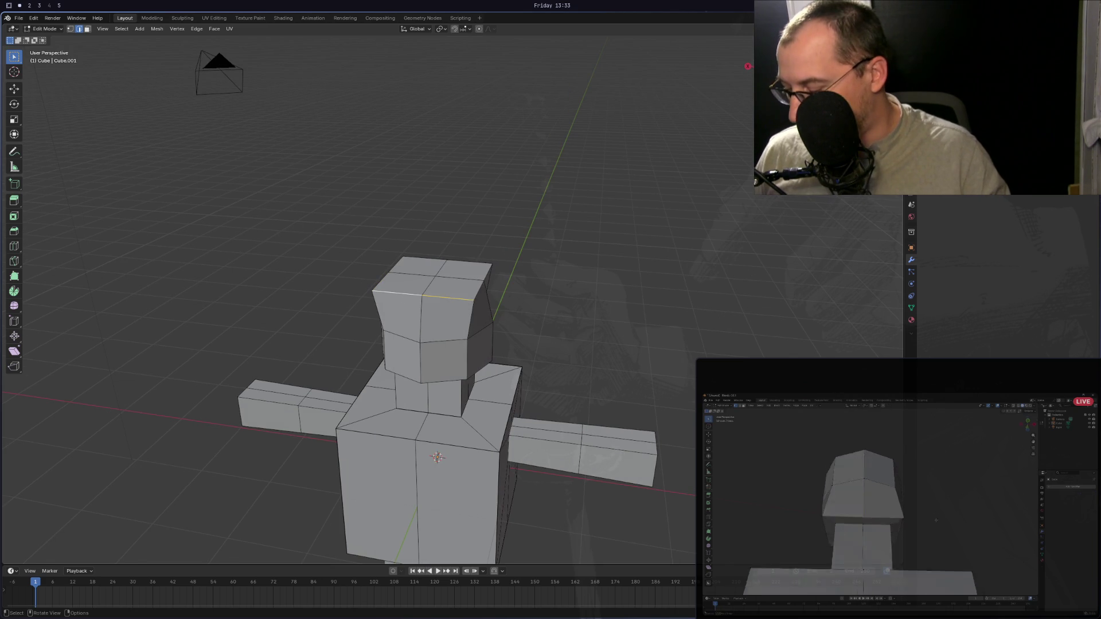
click(485, 276)
middle_drag(485, 276, 377, 279)
ctrl+click(374, 272)
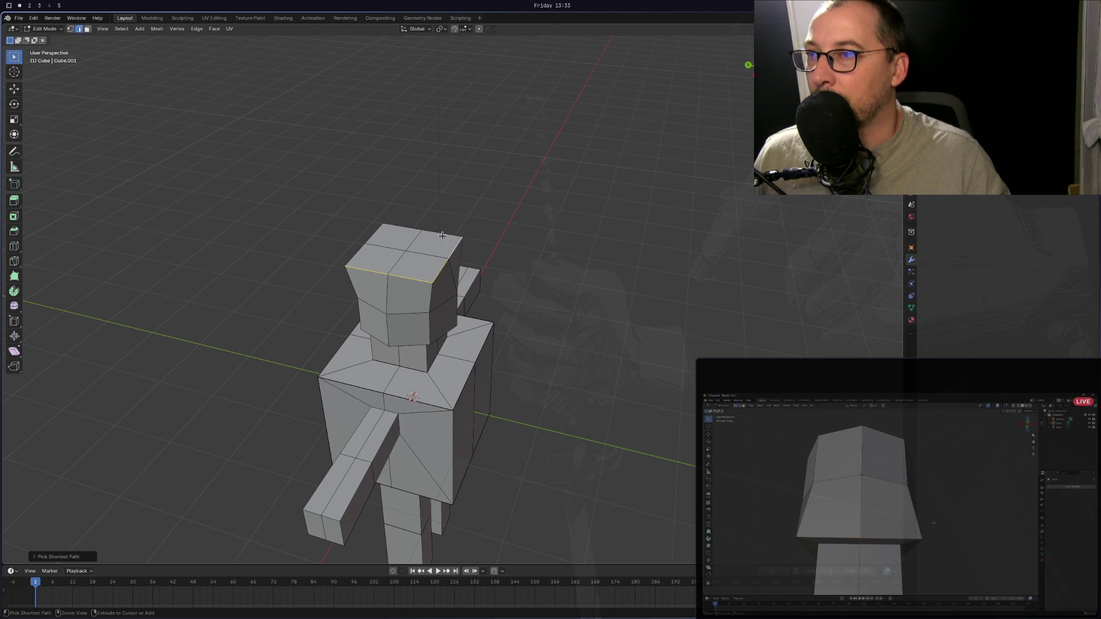
mouse_move(437, 235)
middle_down()
mouse_move(431, 270)
mouse_move(416, 274)
middle_up()
shift+click(421, 276)
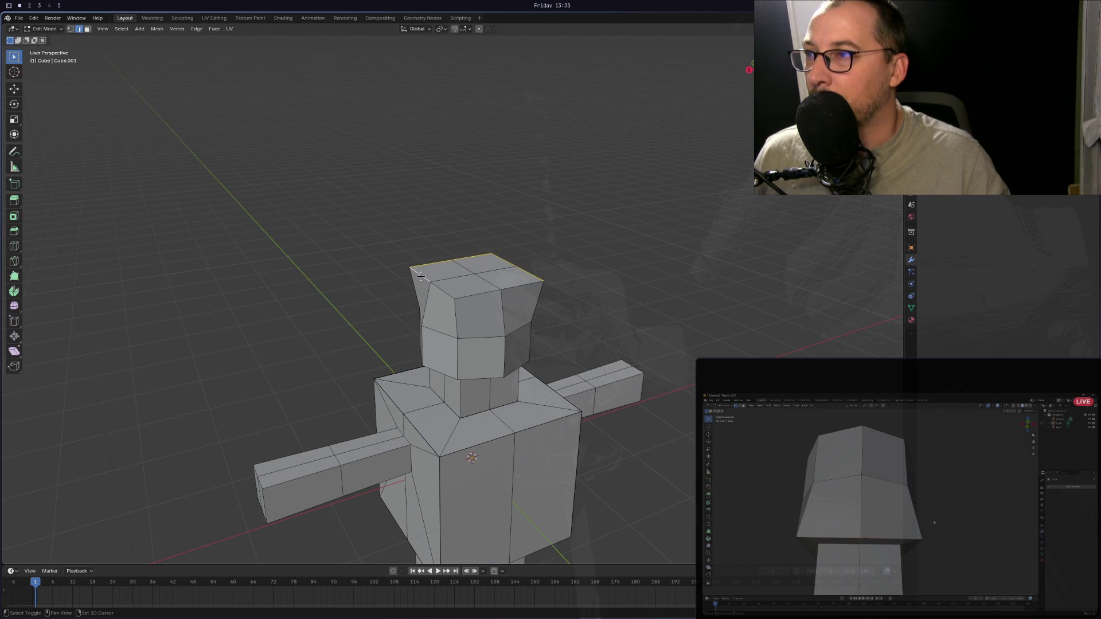
Try a LoopTools Curve reshape on the head's top loop, then undo it.
right_click(505, 289)
mouse_move(505, 288)
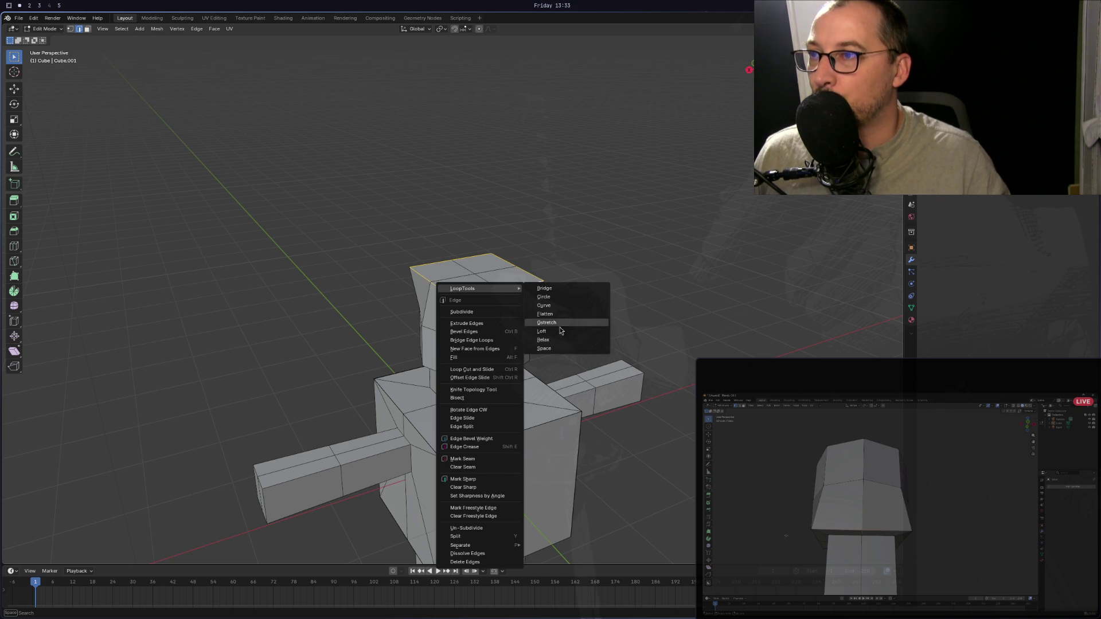
click(552, 305)
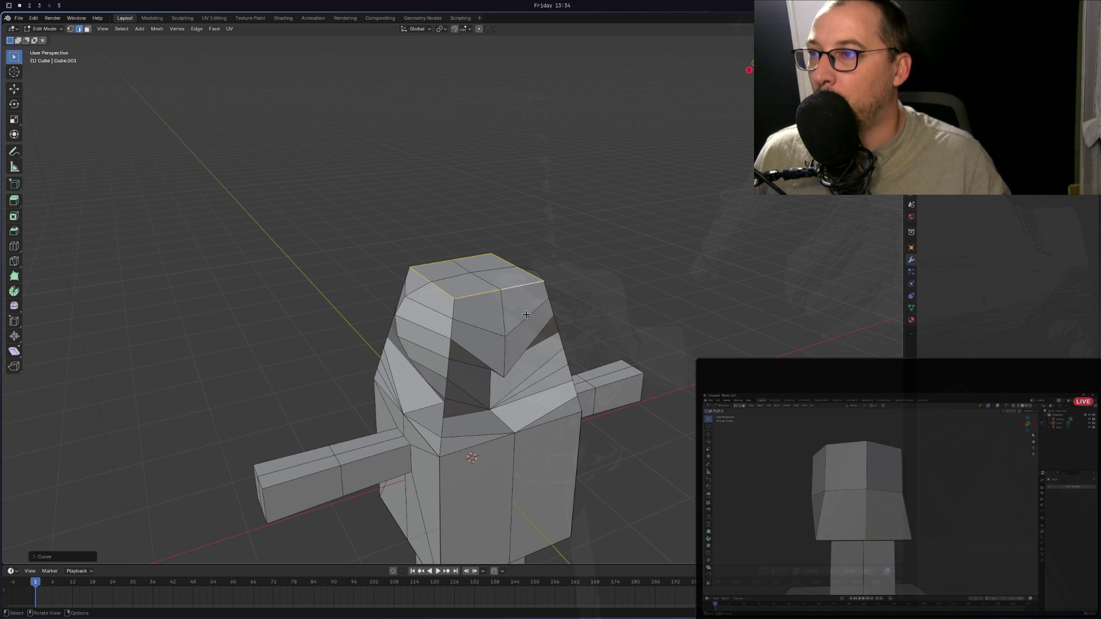
mouse_move(526, 314)
middle_down()
mouse_move(687, 327)
mouse_move(544, 321)
mouse_move(505, 333)
middle_up()
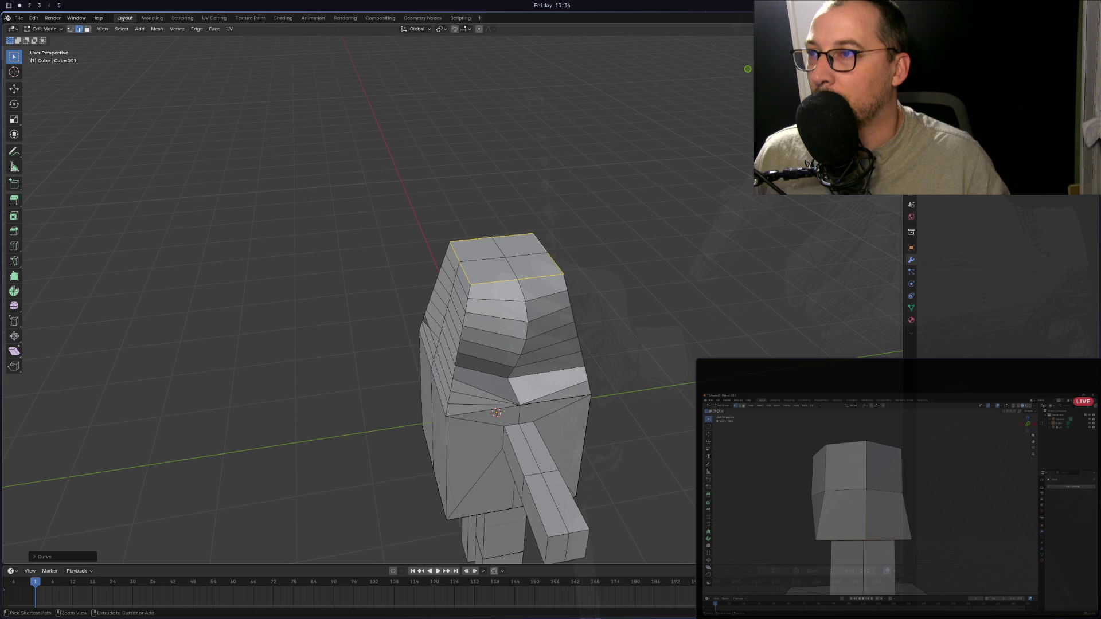
key(ctrl+z)
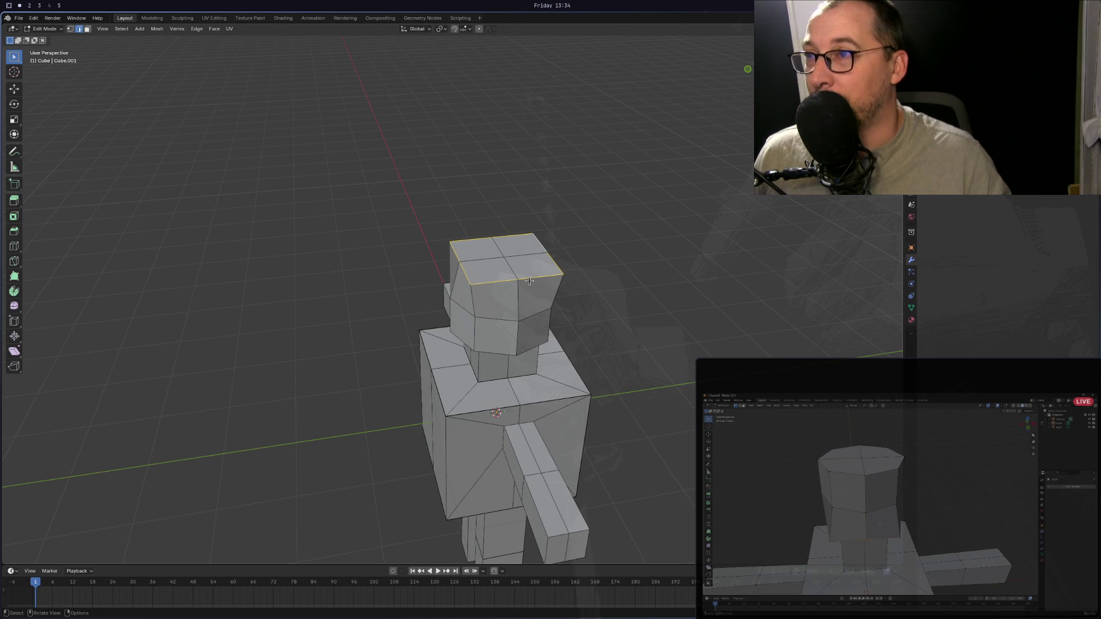
Apply LoopTools Circle so the head's top loop becomes an octagon.
key(ctrl+e)
mouse_move(529, 278)
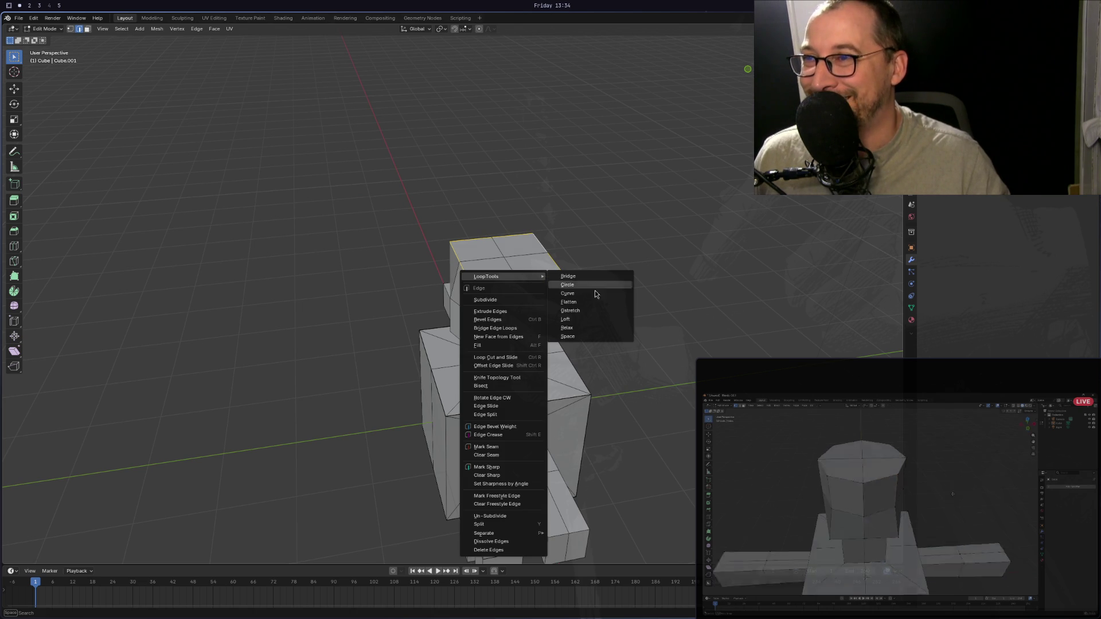
click(593, 286)
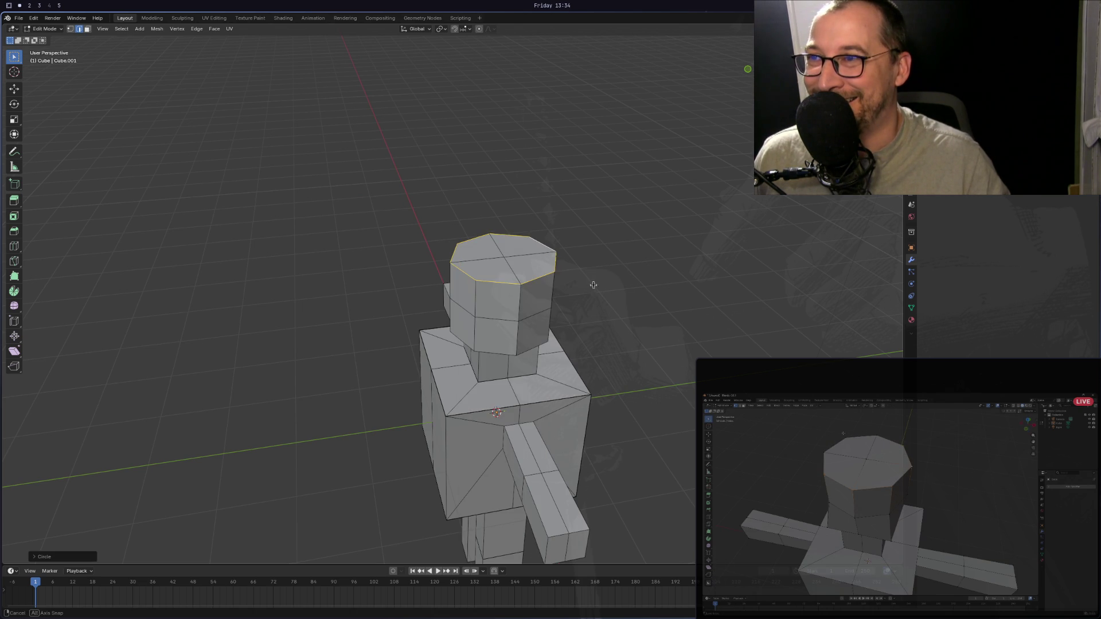
middle_drag(594, 285, 500, 264)
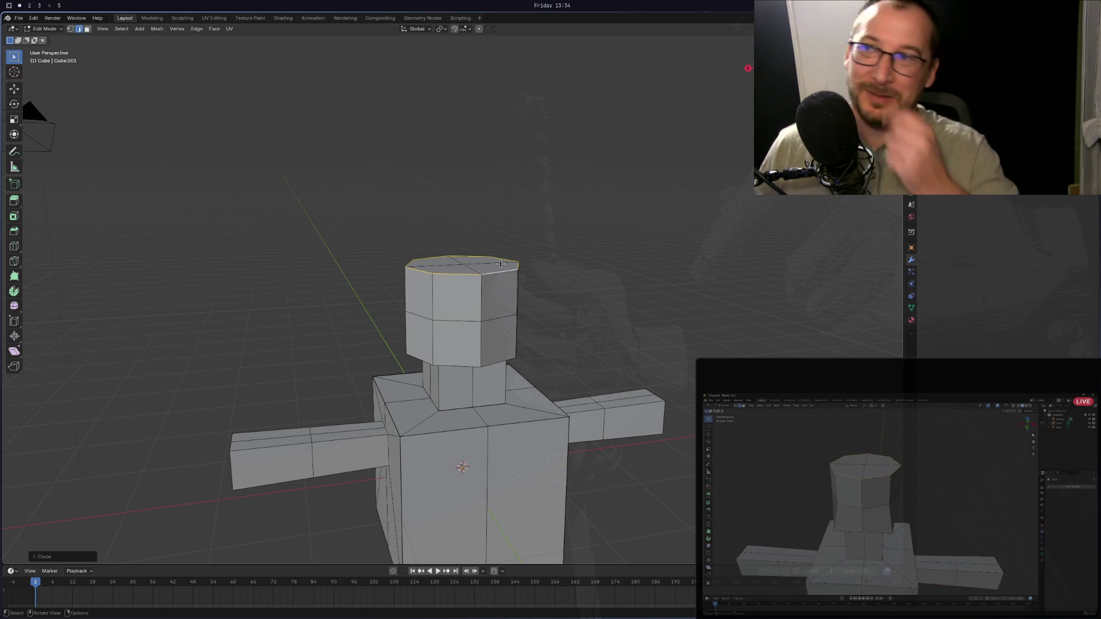
Apply LoopTools Curve to the head and expand its settings (Cubic, 100% influence).
mouse_move(501, 264)
middle_down()
mouse_move(475, 276)
mouse_move(560, 246)
mouse_move(658, 276)
mouse_move(651, 262)
middle_up()
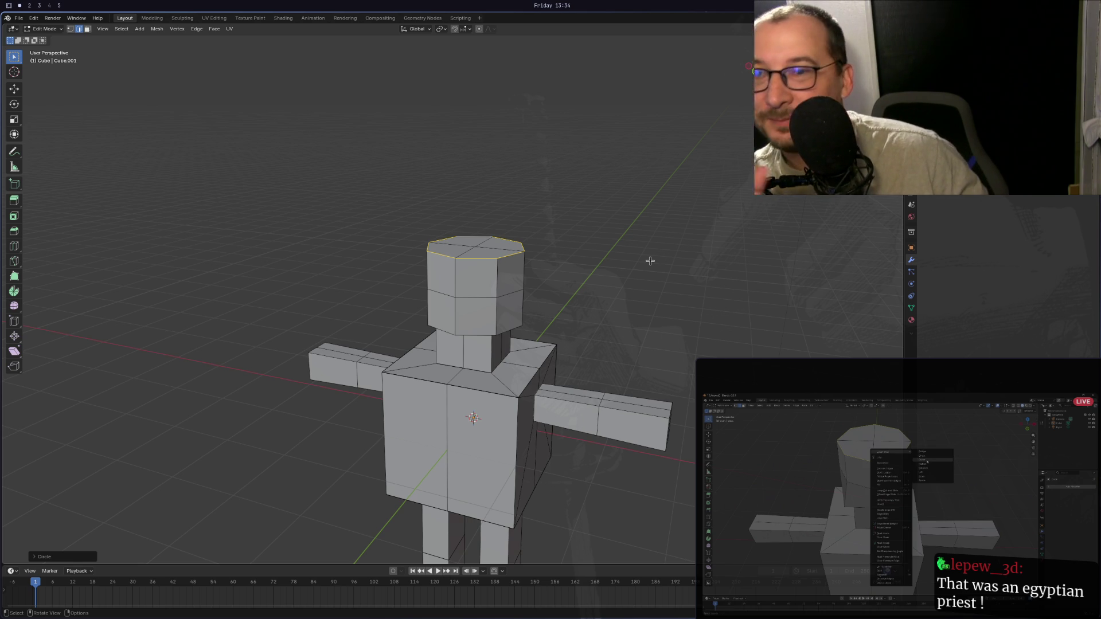
right_click(491, 257)
mouse_move(491, 257)
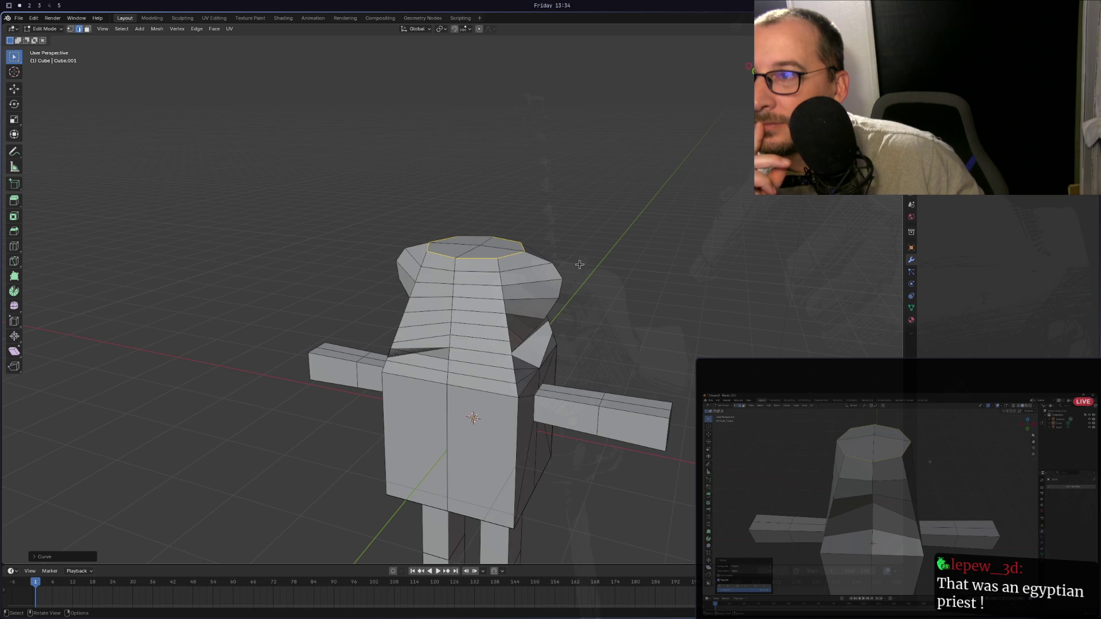
mouse_move(589, 258)
middle_down()
mouse_move(762, 259)
mouse_move(736, 262)
middle_up()
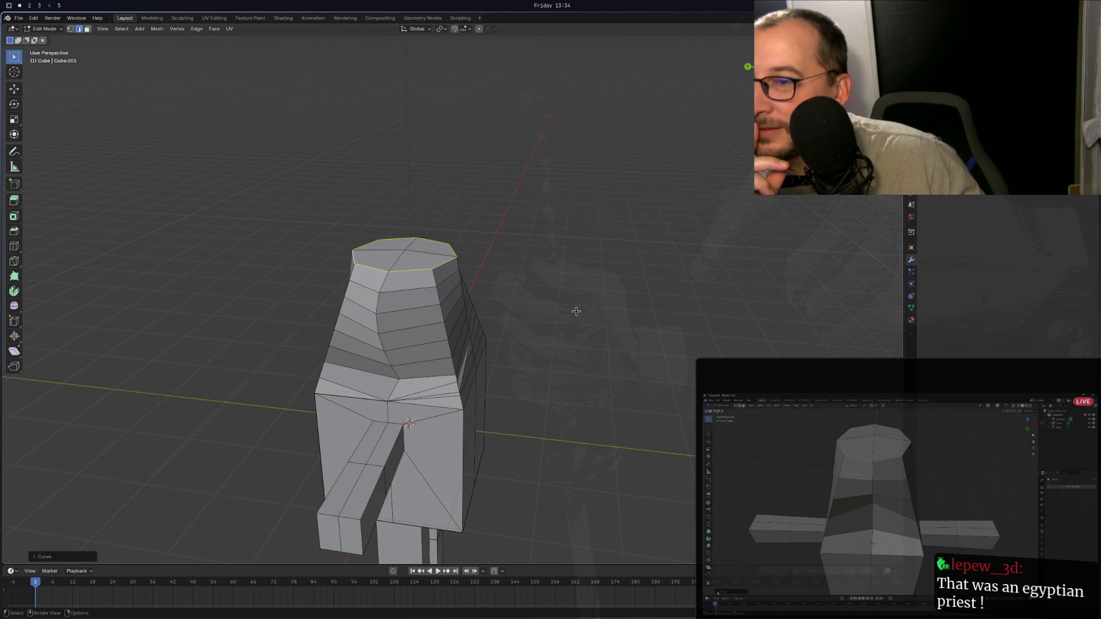
click(47, 557)
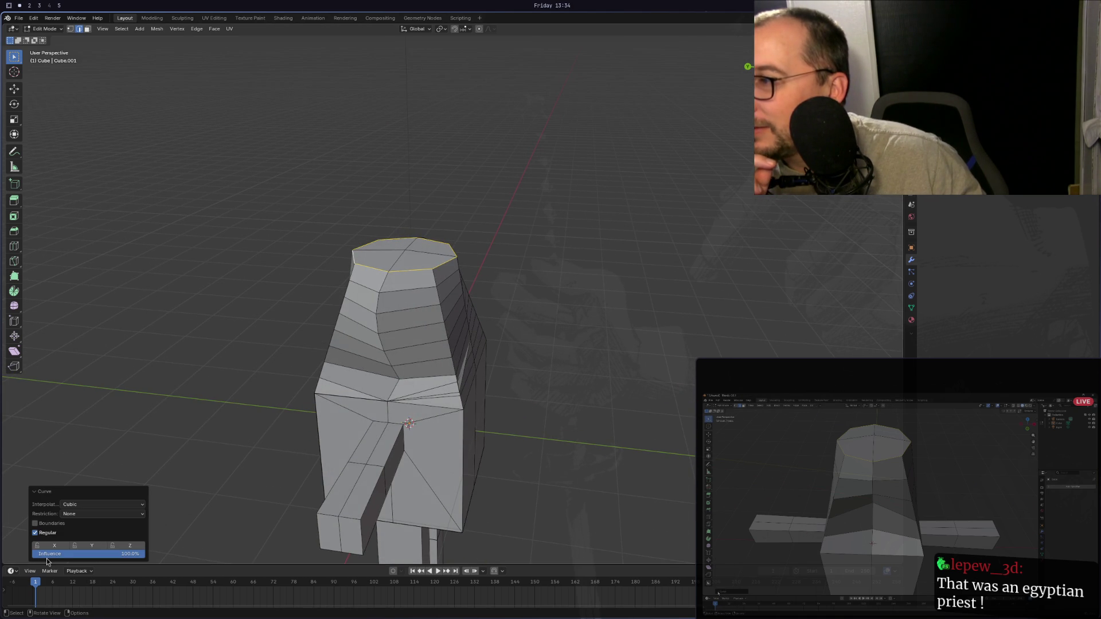
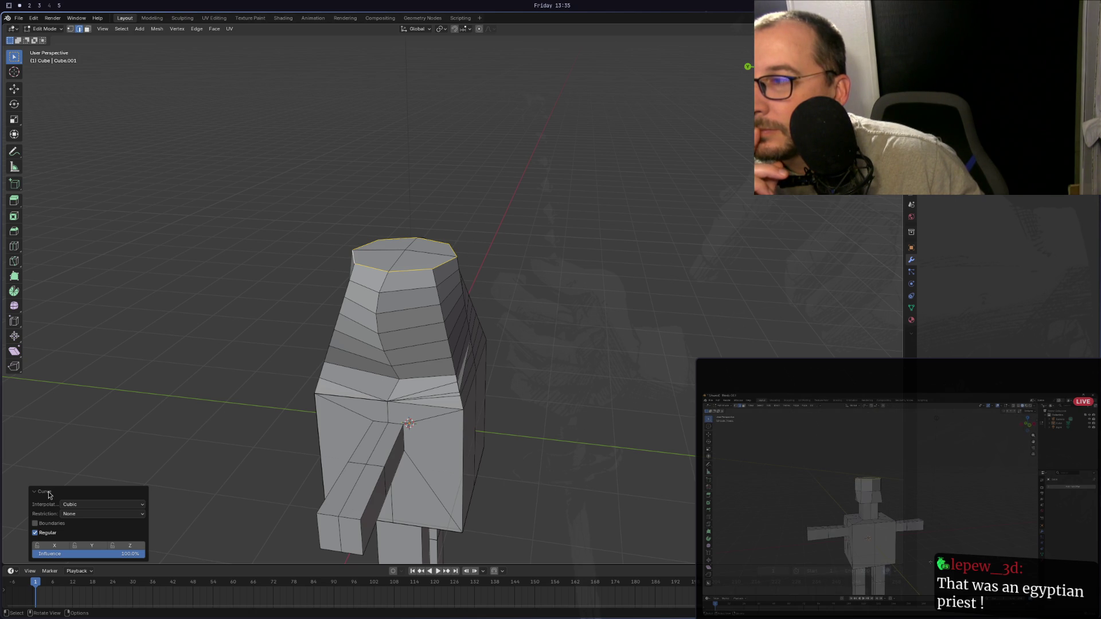
Collapse the Curve operation's options and orbit around to inspect the curved head.
click(49, 492)
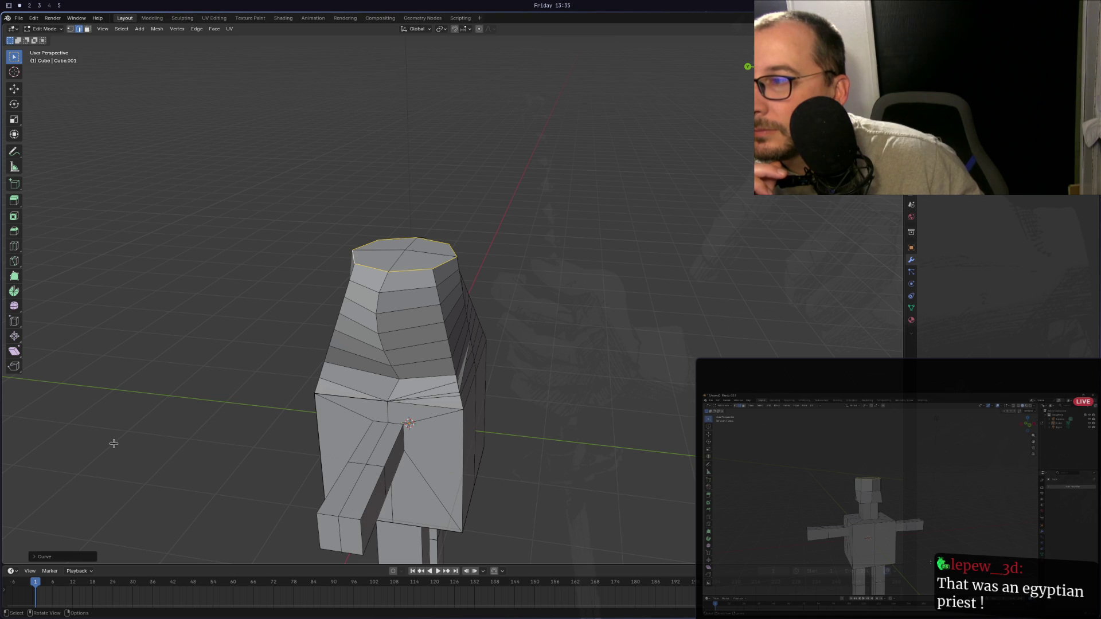
mouse_move(113, 443)
middle_down()
mouse_move(172, 438)
mouse_move(235, 398)
mouse_move(267, 455)
mouse_move(199, 458)
mouse_move(160, 437)
mouse_move(222, 412)
mouse_move(274, 439)
mouse_move(402, 434)
mouse_move(284, 421)
mouse_move(33, 429)
middle_up()
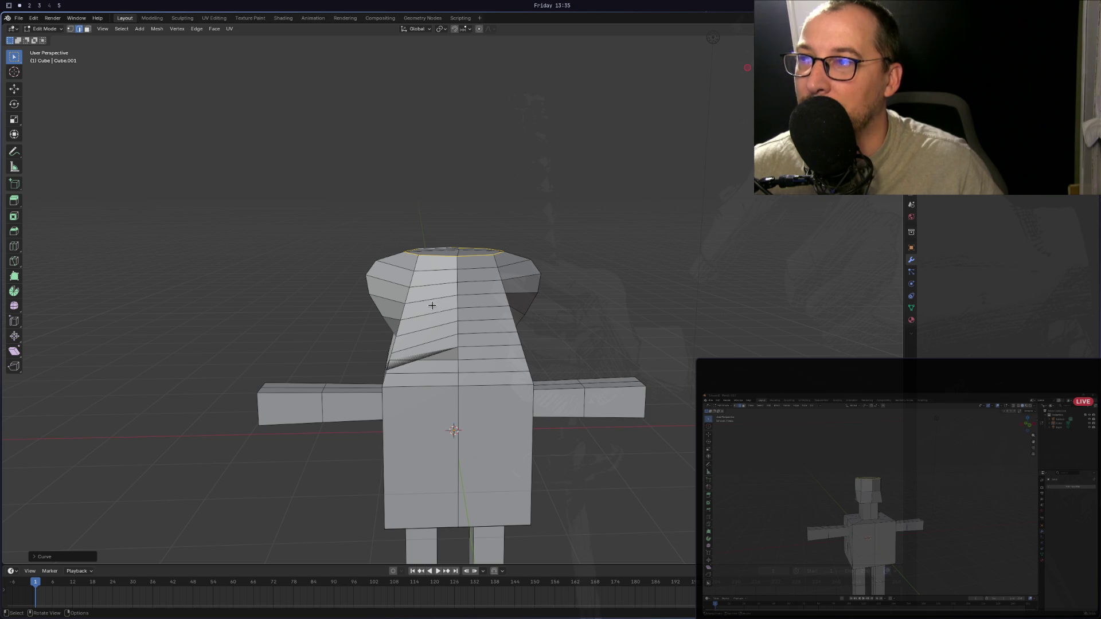
mouse_move(428, 330)
middle_down()
mouse_move(515, 327)
mouse_move(625, 344)
mouse_move(602, 341)
middle_up()
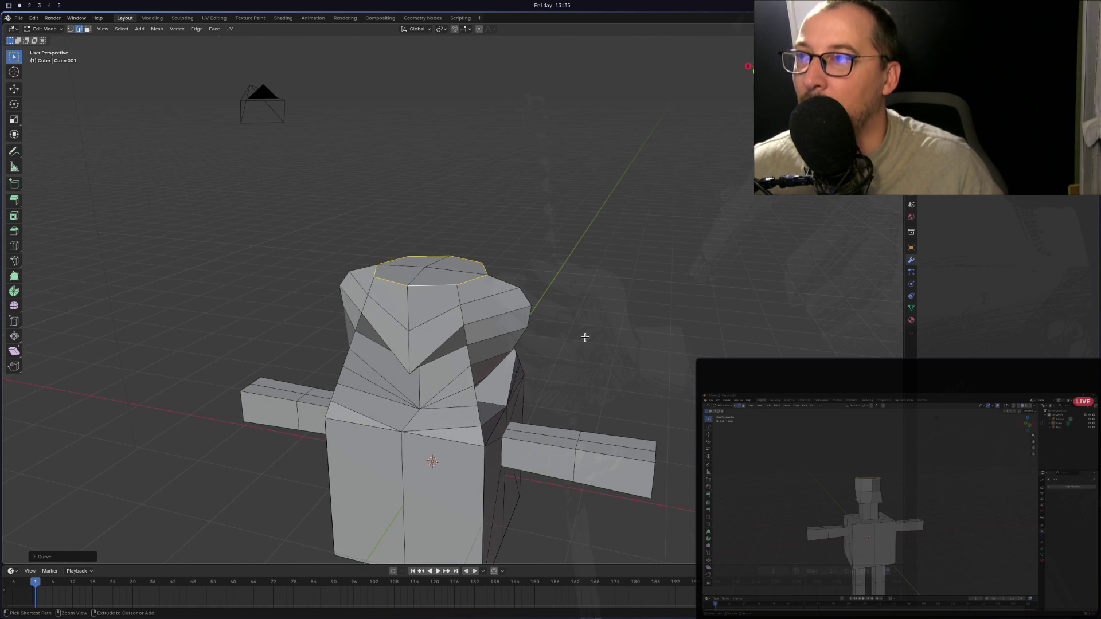
Undo the LoopTools Curve so the head returns to a straight octagonal block.
key(ctrl+z)
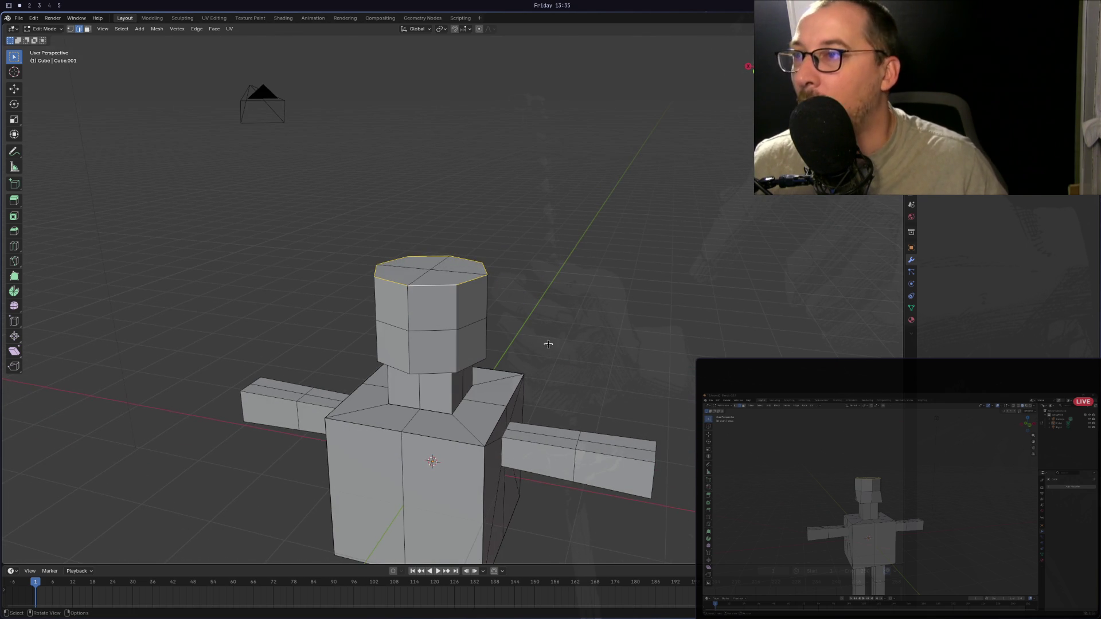
middle_drag(496, 283, 528, 306)
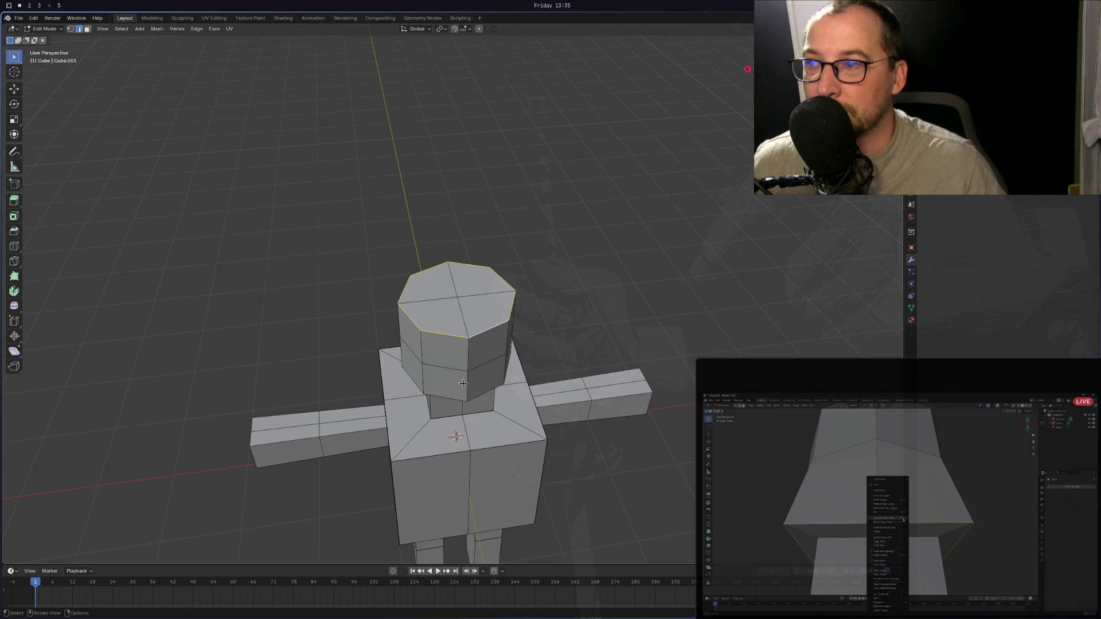
key(KP_1)
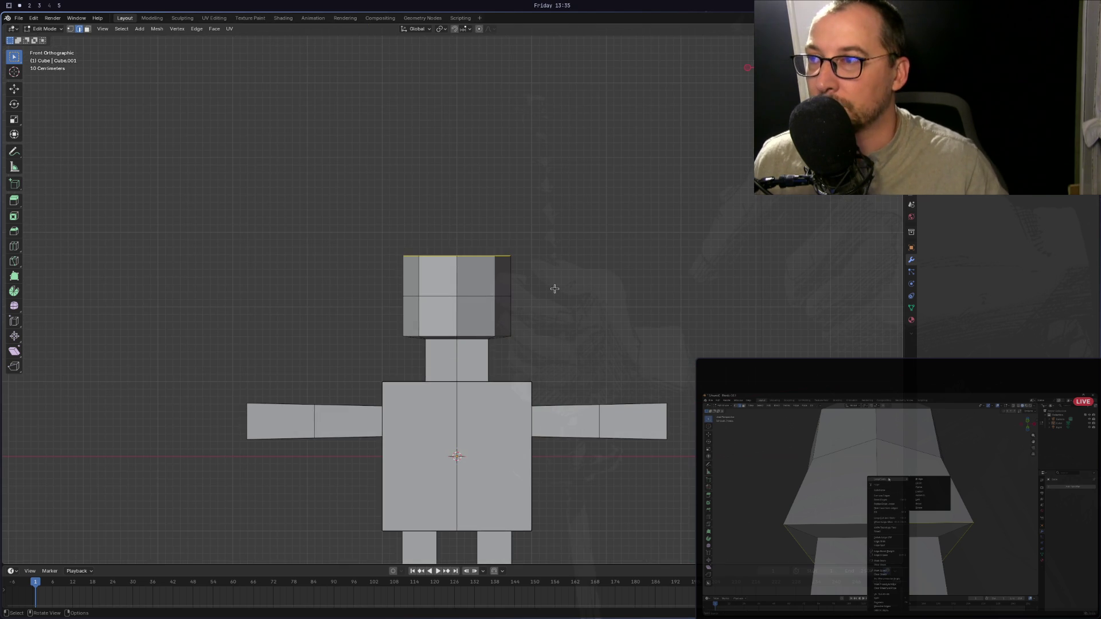
mouse_move(553, 287)
middle_down()
mouse_move(488, 352)
mouse_move(501, 299)
mouse_move(482, 240)
mouse_move(459, 340)
mouse_move(582, 300)
mouse_move(512, 350)
middle_up()
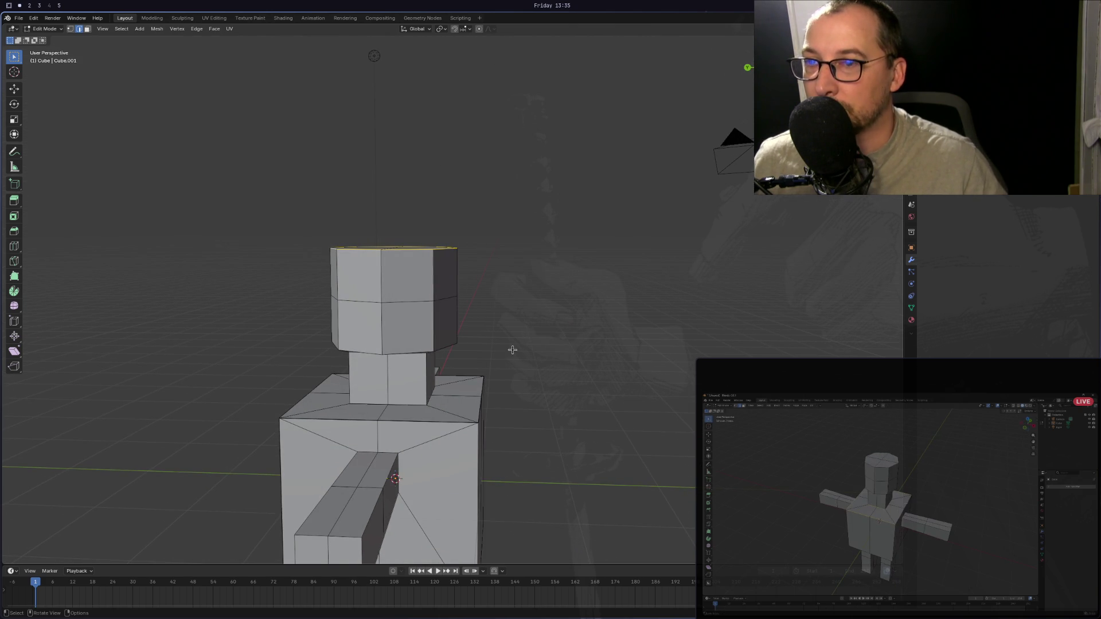
middle_drag(432, 427, 403, 429)
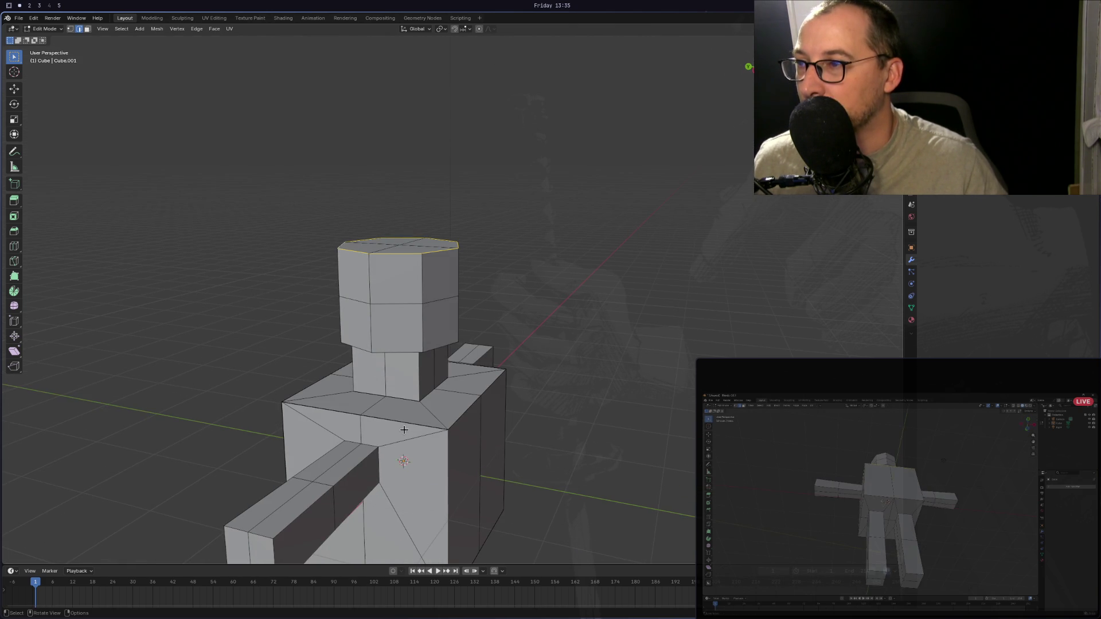
Select the shoulder edges along the torso top, making the front-right edge active.
click(398, 425)
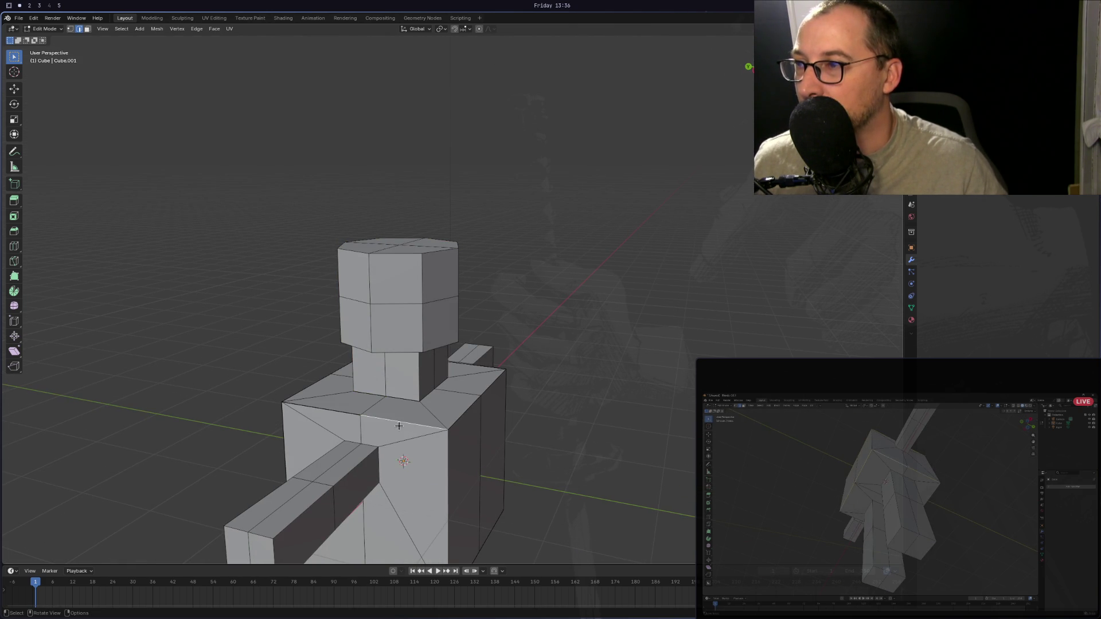
shift+click(324, 409)
mouse_move(324, 409)
shift+middle_down()
mouse_move(441, 430)
mouse_move(411, 443)
mouse_move(420, 441)
shift+middle_up()
shift+click(482, 448)
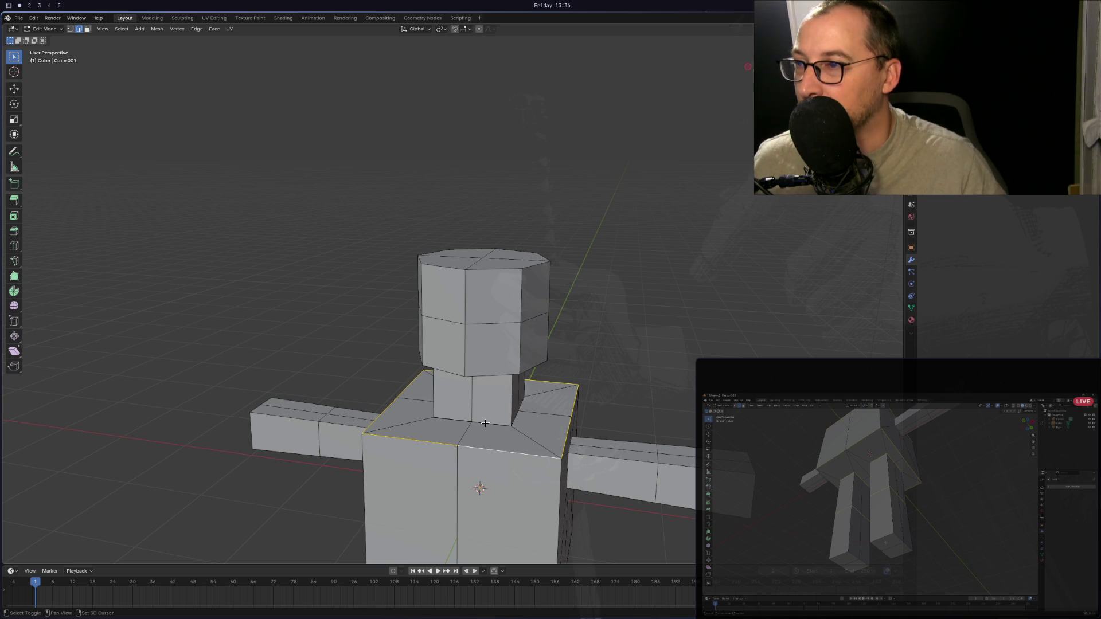
mouse_move(449, 418)
middle_down()
mouse_move(498, 408)
mouse_move(446, 398)
mouse_move(480, 403)
middle_up()
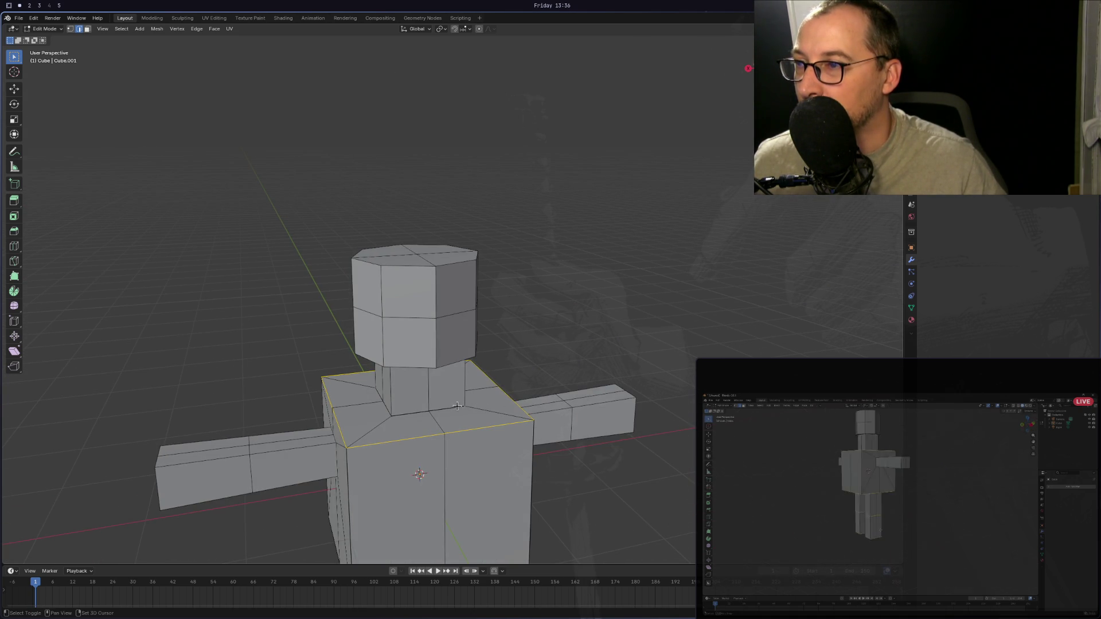
mouse_move(401, 411)
middle_down()
mouse_move(453, 419)
mouse_move(453, 439)
mouse_move(451, 401)
mouse_move(450, 418)
mouse_move(431, 390)
mouse_move(524, 385)
middle_up()
Add three neck-base edges to the torso selection and orbit around to check it.
shift+click(439, 431)
shift+click(445, 380)
shift+click(480, 383)
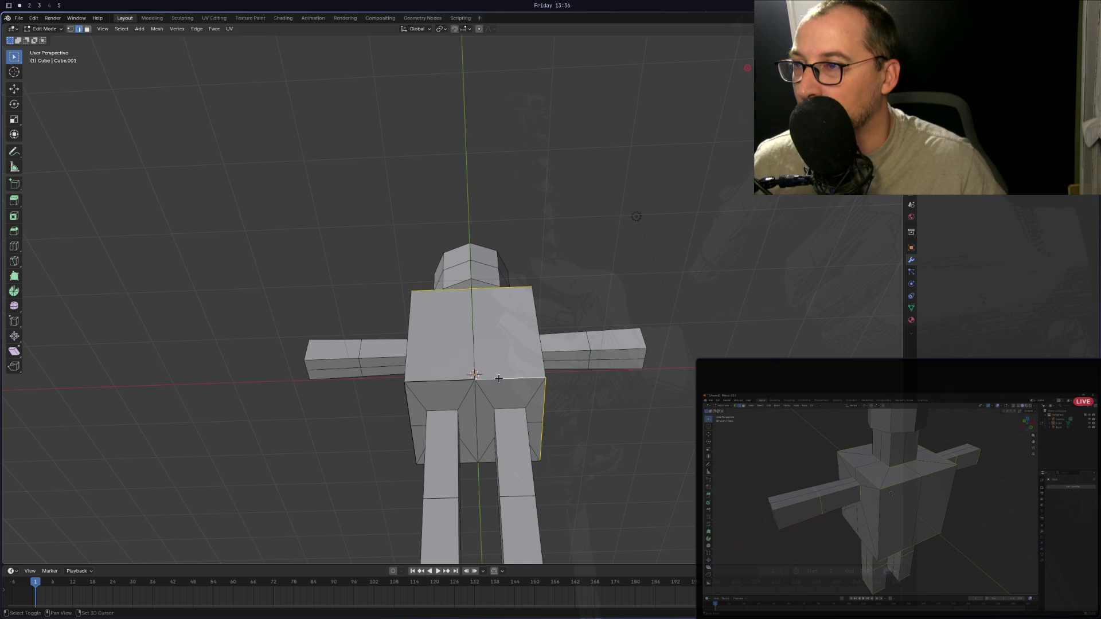
mouse_move(435, 381)
middle_down()
mouse_move(470, 420)
mouse_move(550, 414)
middle_up()
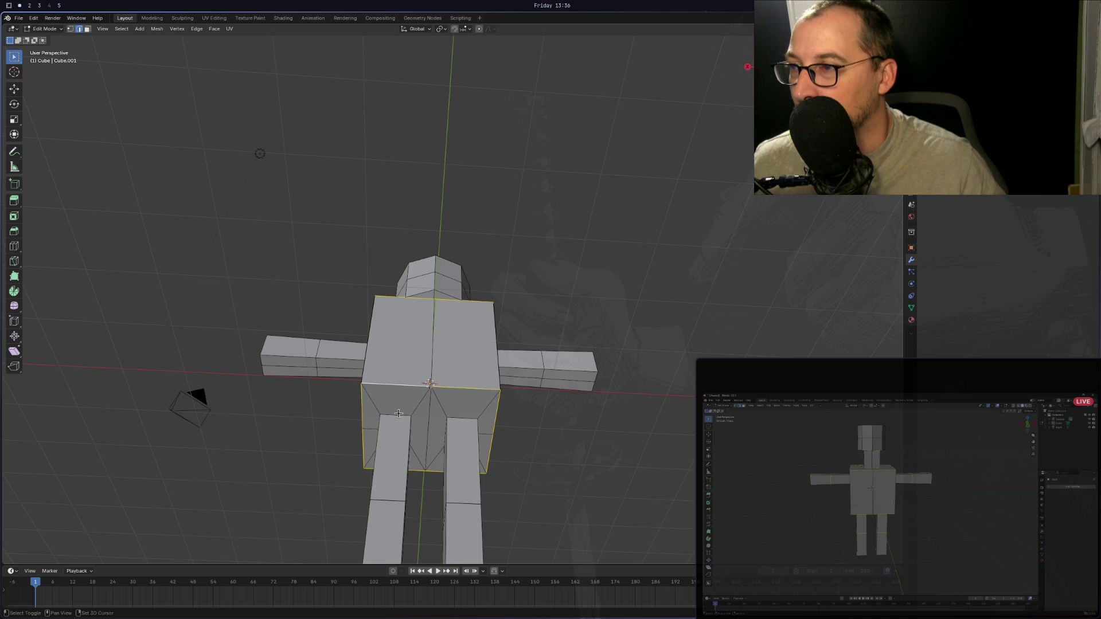
scroll(459, 419, down, 2)
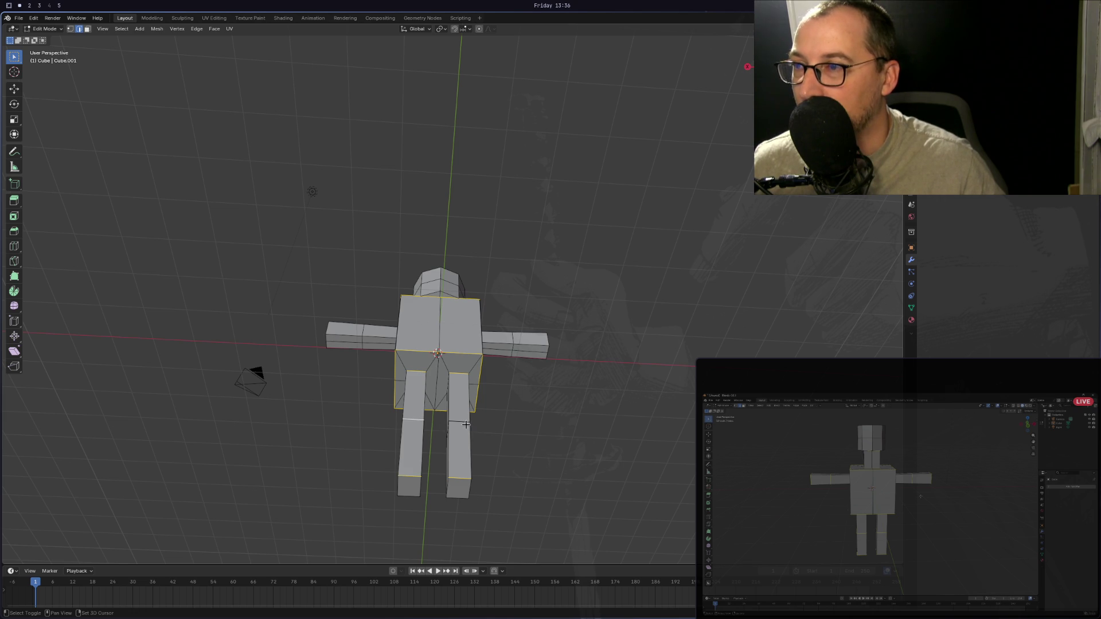
middle_drag(455, 421, 436, 375)
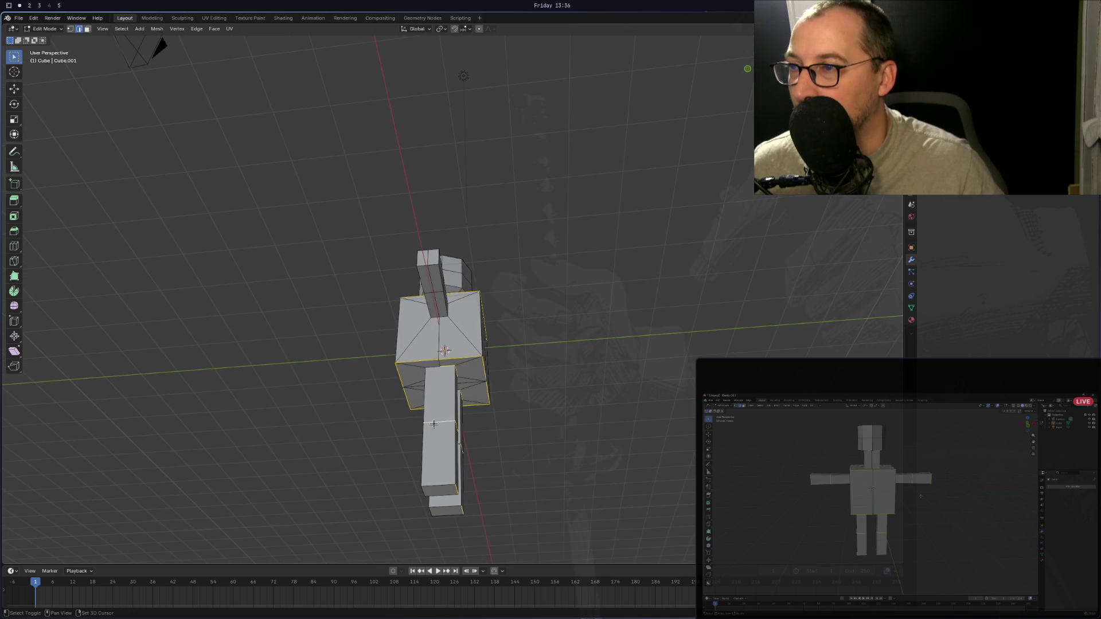
mouse_move(433, 423)
middle_down()
mouse_move(456, 354)
mouse_move(468, 380)
mouse_move(376, 361)
middle_up()
scroll(412, 360, up, 5)
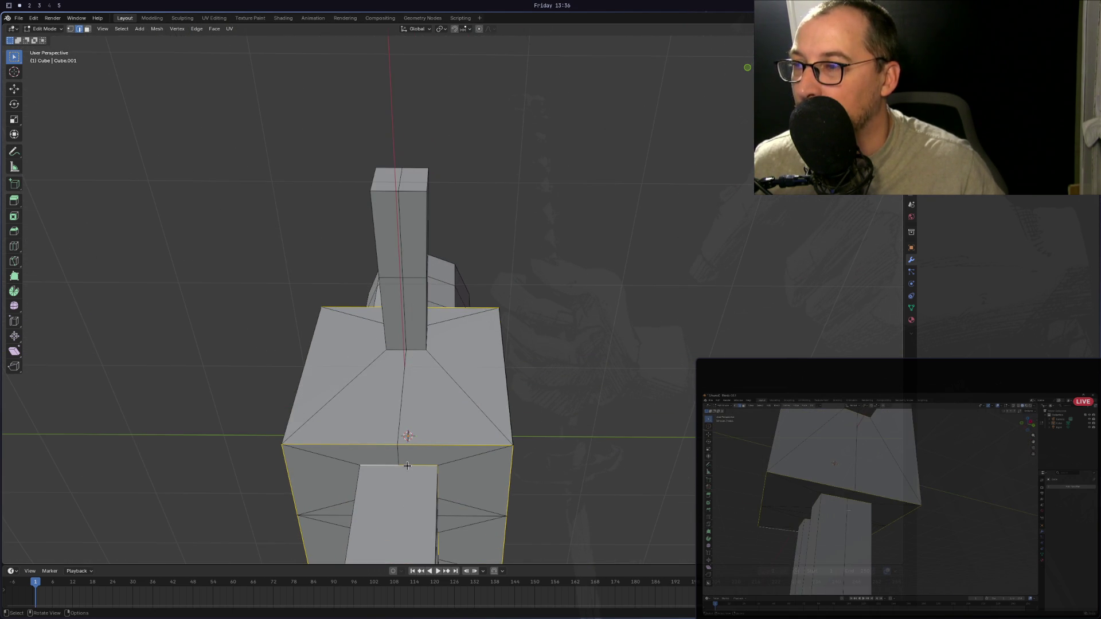
scroll(407, 465, down, 2)
mouse_move(410, 473)
middle_down()
mouse_move(468, 478)
mouse_move(425, 498)
mouse_move(484, 500)
mouse_move(446, 496)
middle_up()
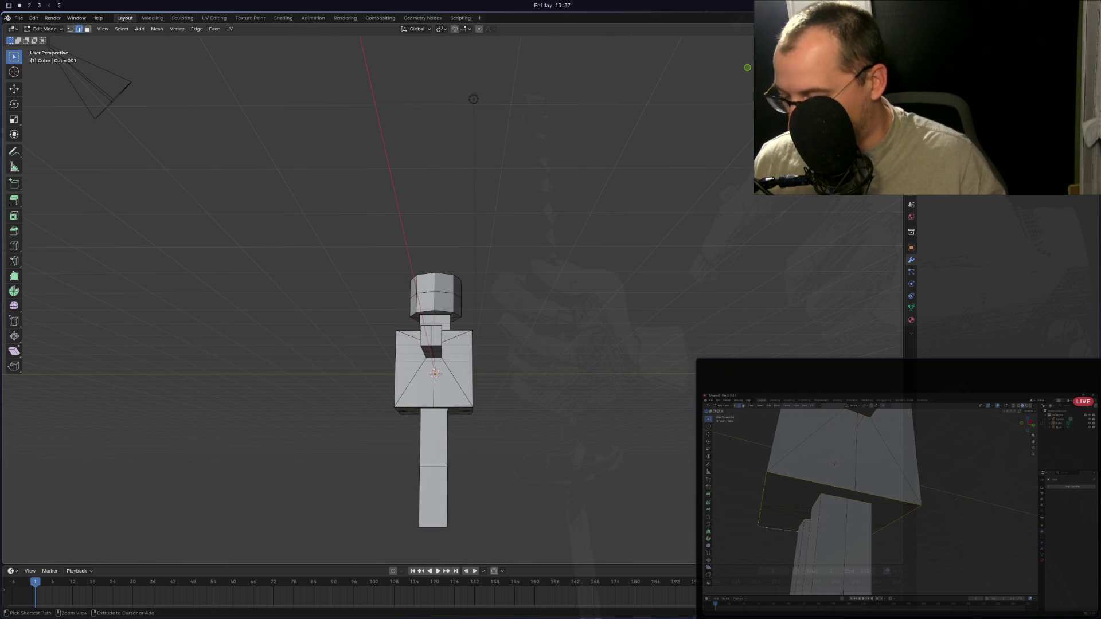
Start a loop cut across the leg, cancel it, and orbit to a top-down view.
key(ctrl+r)
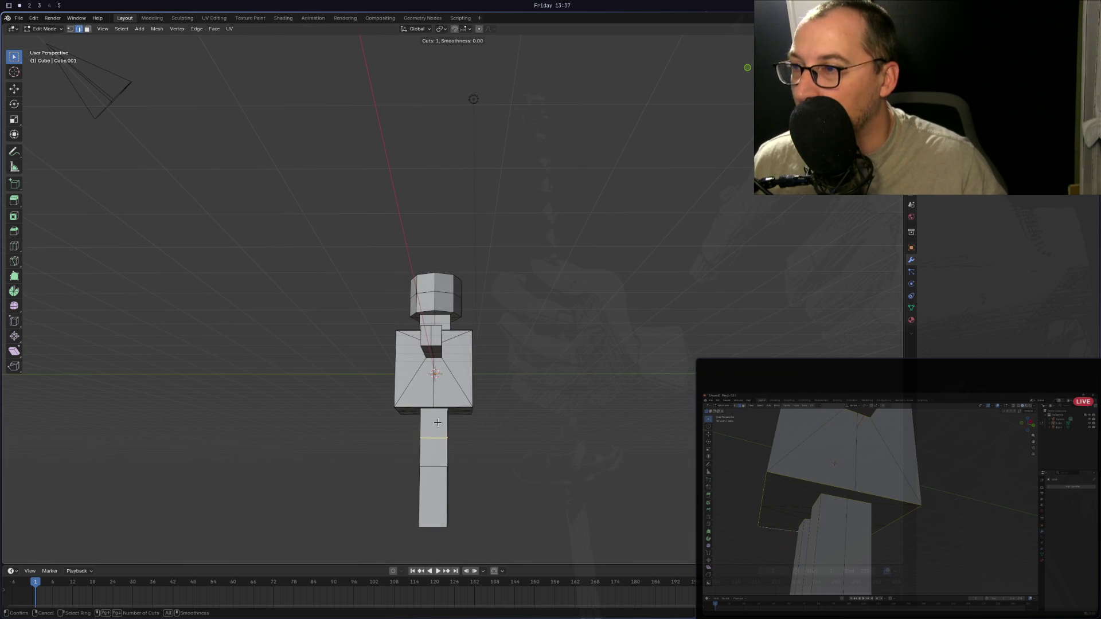
right_click(437, 433)
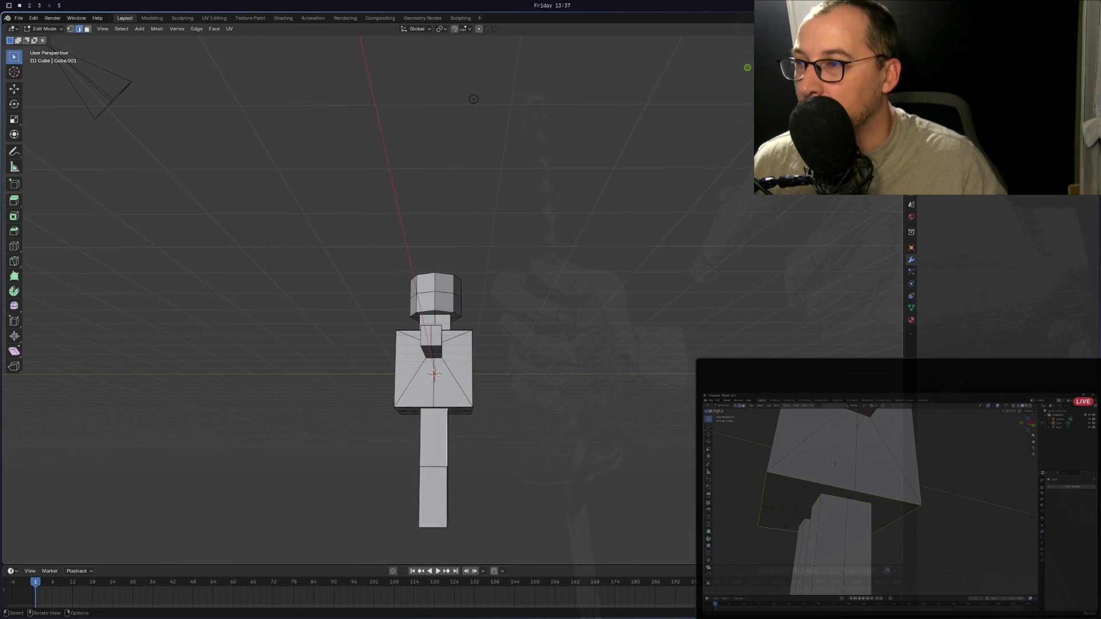
key(ctrl)
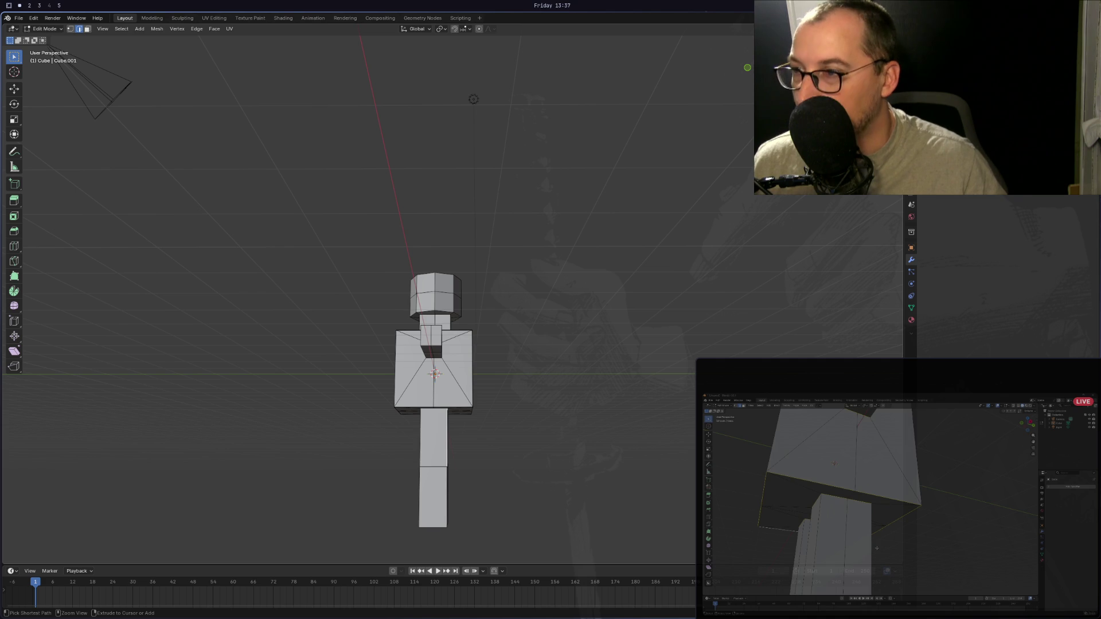
mouse_move(396, 504)
middle_down()
mouse_move(399, 442)
mouse_move(560, 432)
mouse_move(651, 447)
mouse_move(660, 413)
middle_up()
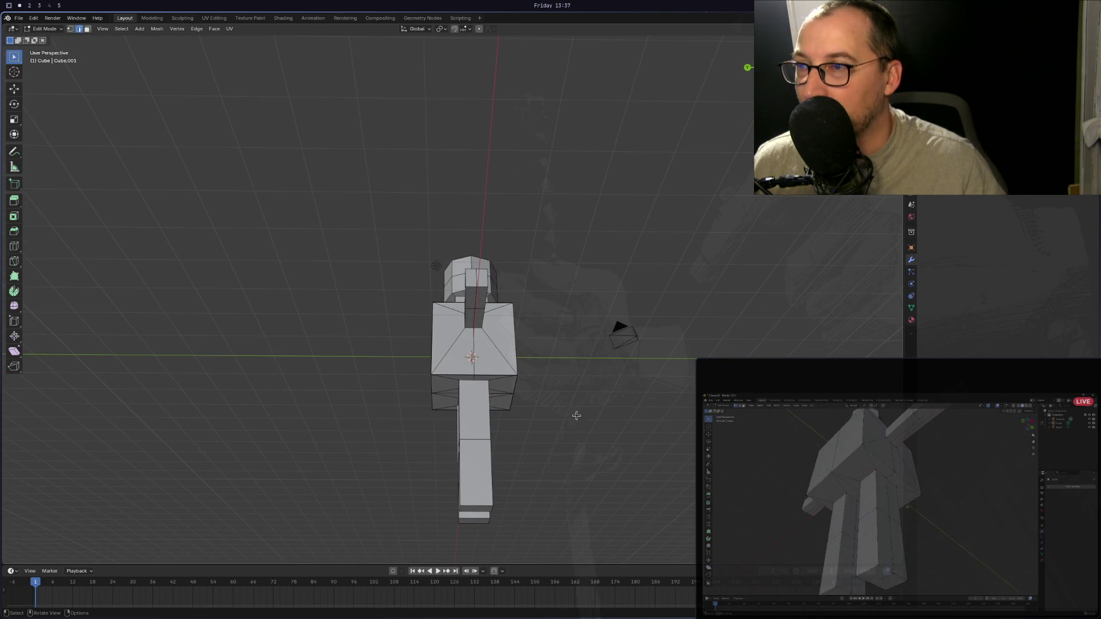
scroll(573, 407, up, 2)
scroll(482, 400, down, 3)
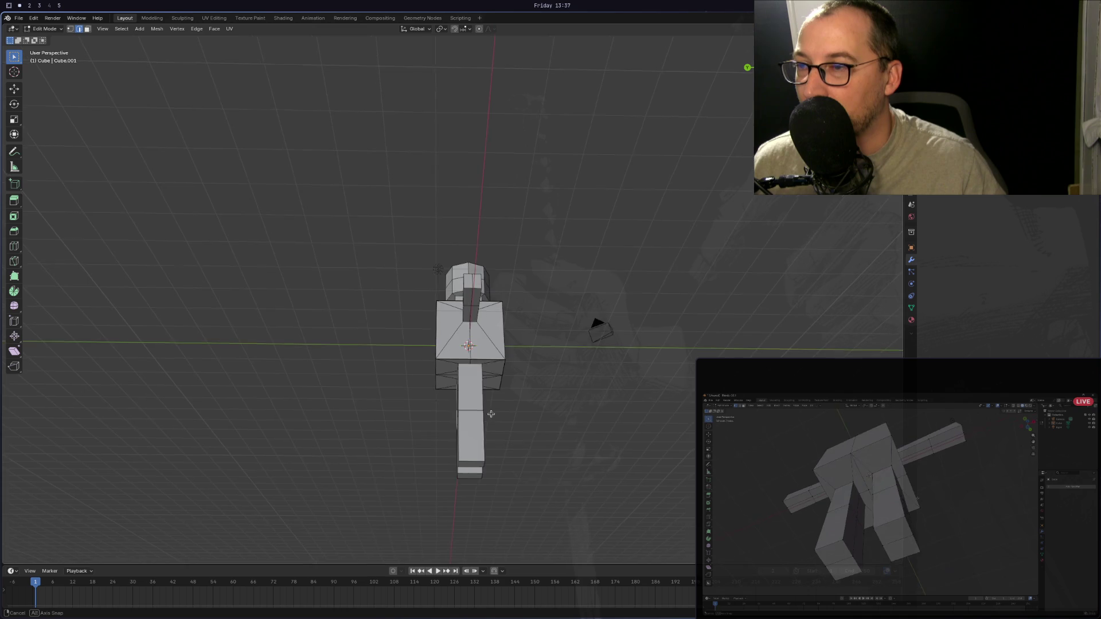
mouse_move(483, 401)
middle_down()
mouse_move(496, 354)
mouse_move(458, 352)
mouse_move(498, 352)
mouse_move(487, 352)
middle_up()
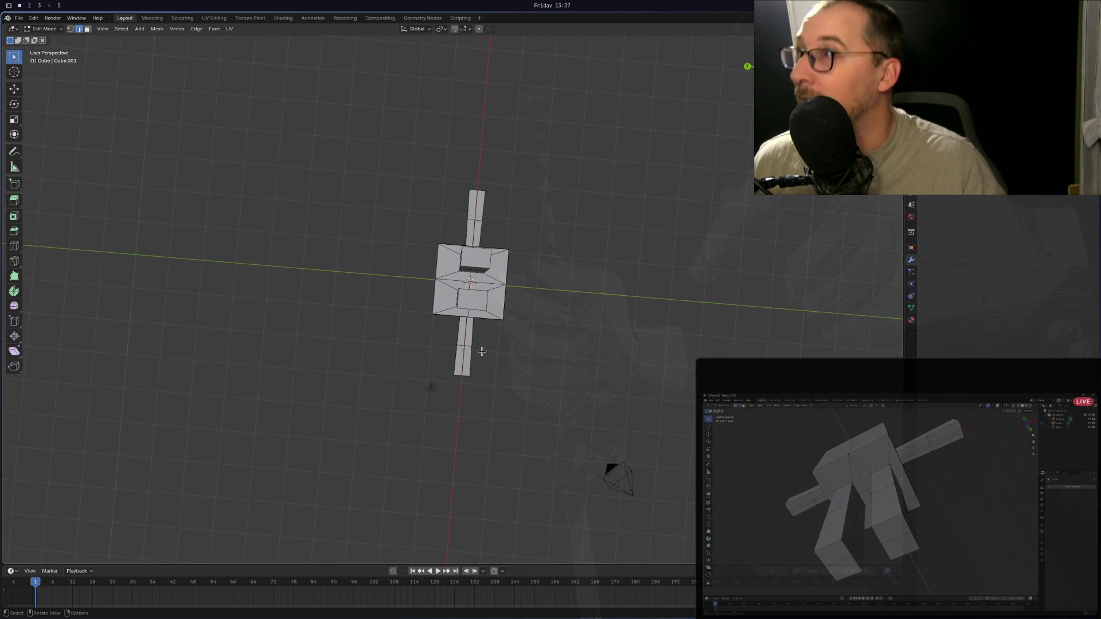
Switch the mesh to Vertex select mode.
click(176, 29)
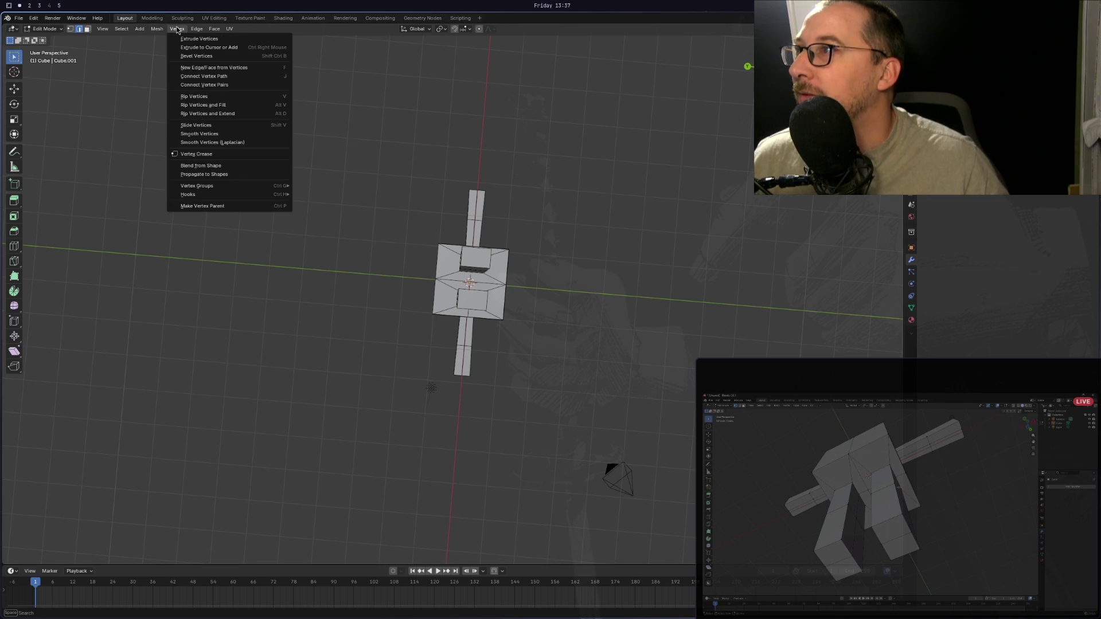
click(177, 28)
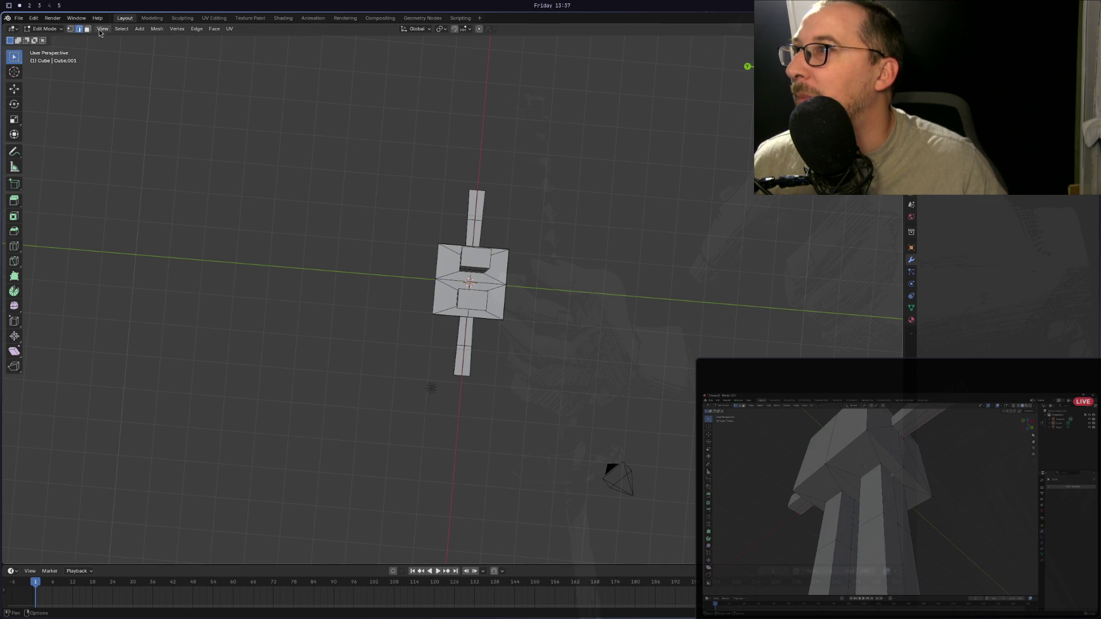
click(58, 30)
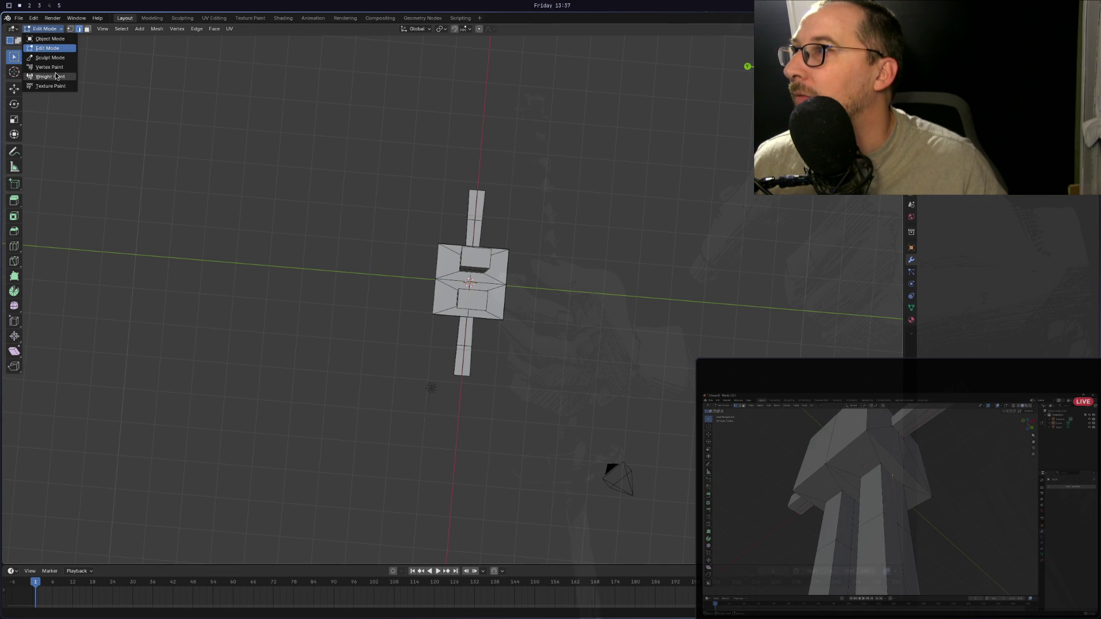
click(172, 29)
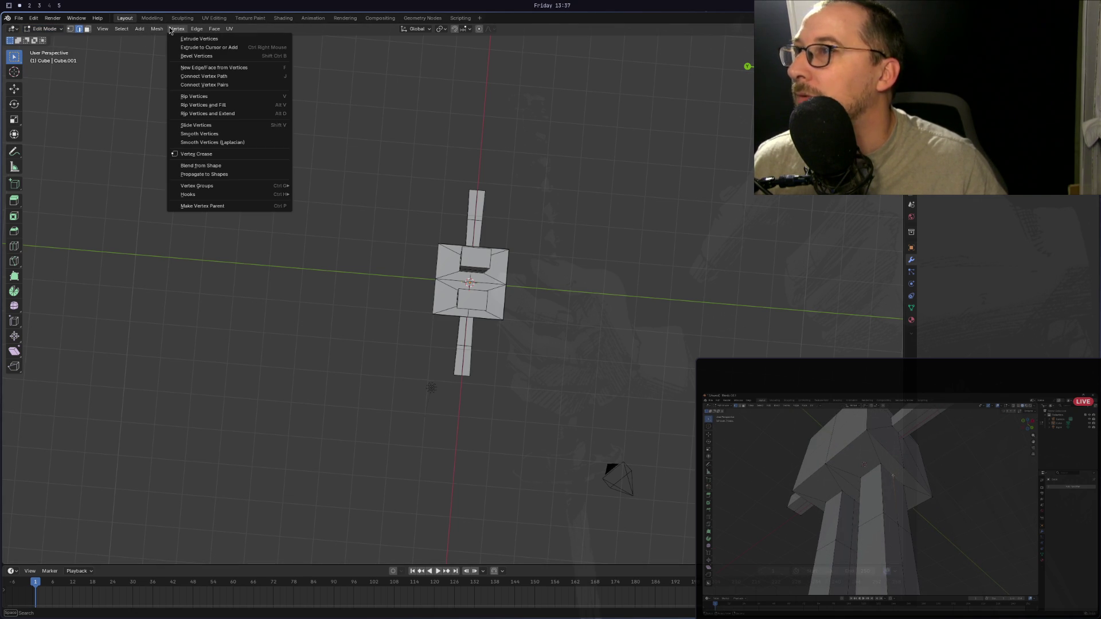
click(169, 31)
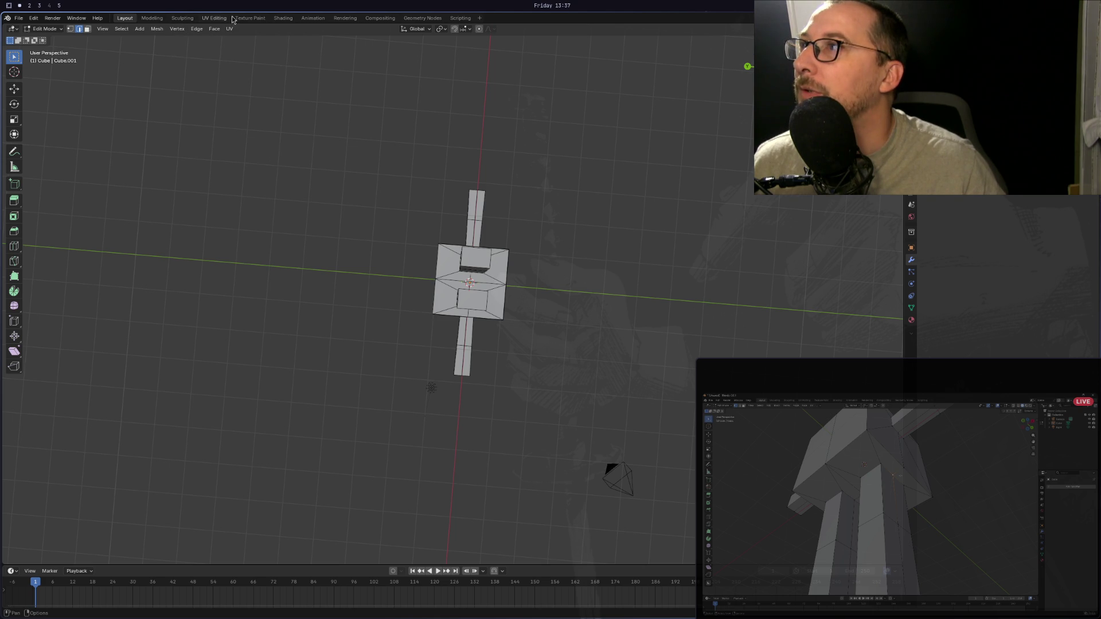
key(1)
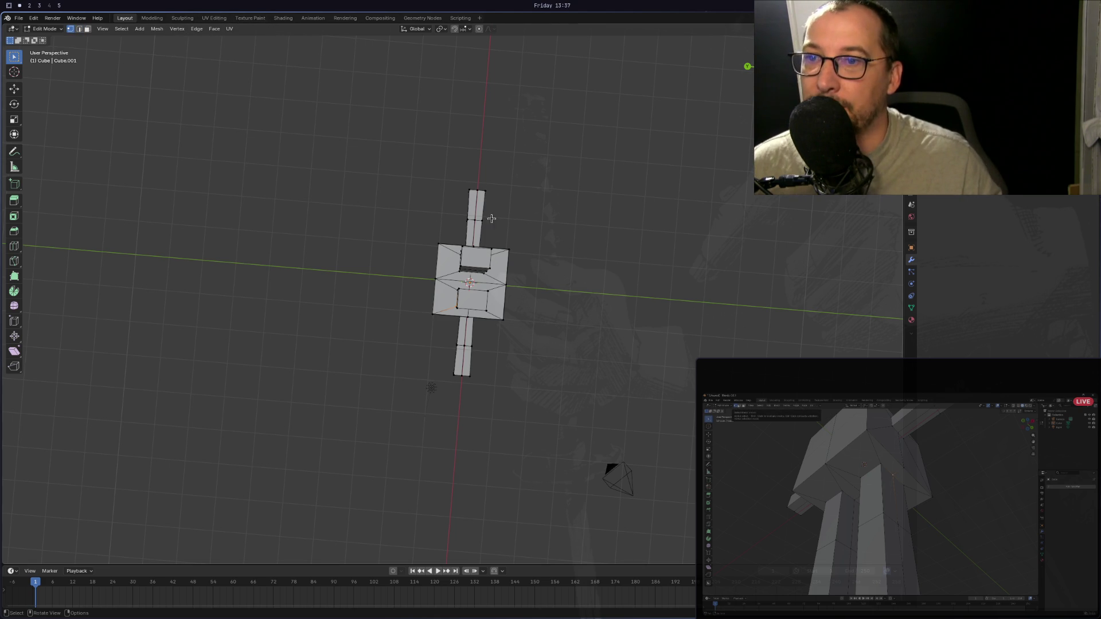
Loop-select the edge ring running up both legs, then orbit round to a front view.
mouse_move(492, 218)
middle_down()
mouse_move(437, 206)
mouse_move(499, 218)
mouse_move(491, 207)
middle_up()
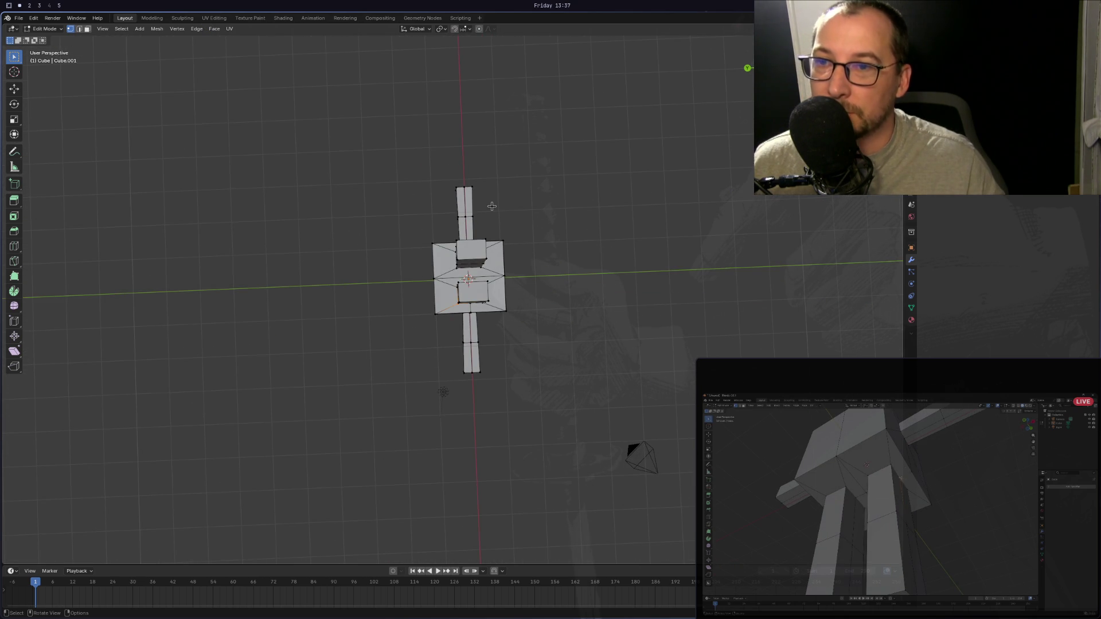
scroll(478, 264, up, 3)
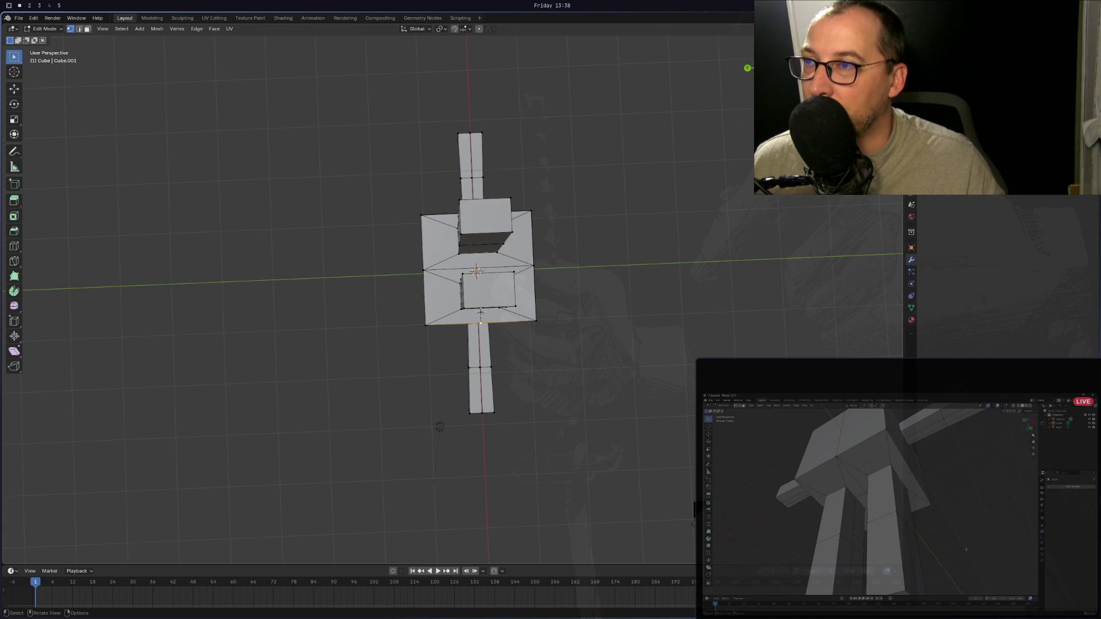
middle_drag(480, 312, 466, 264)
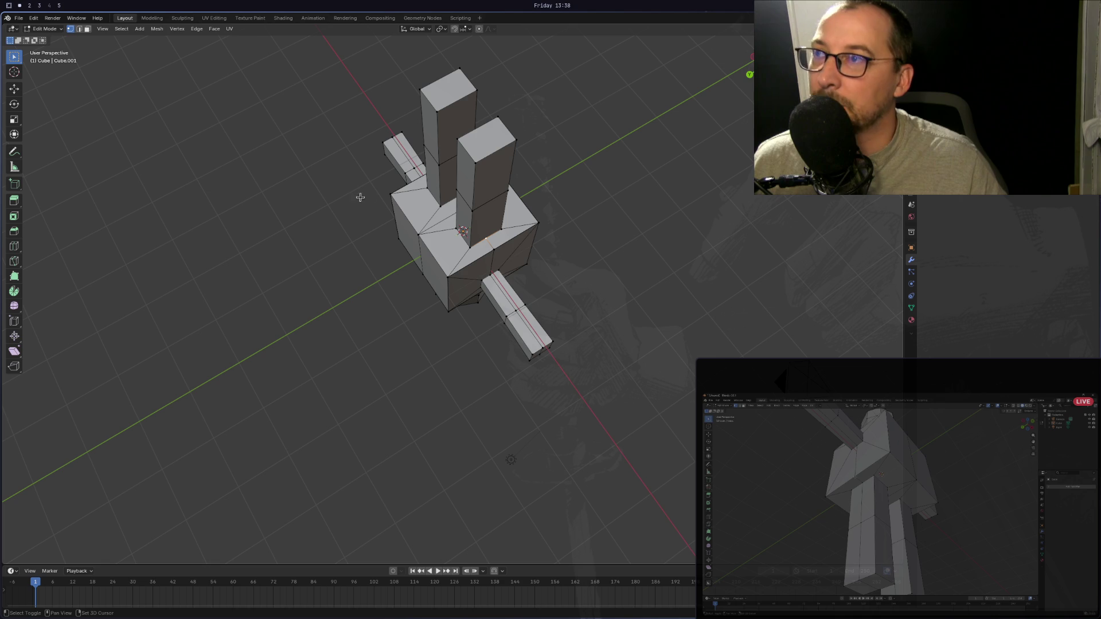
mouse_move(360, 223)
middle_down()
mouse_move(614, 42)
mouse_move(509, 231)
mouse_move(435, 285)
mouse_move(577, 284)
mouse_move(487, 287)
middle_up()
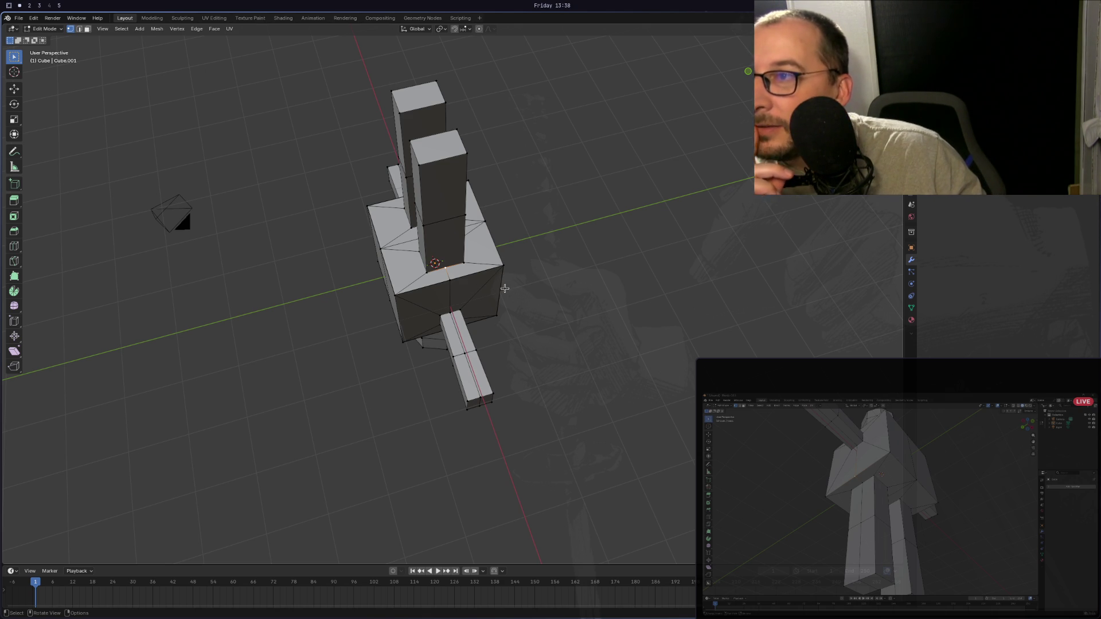
mouse_move(516, 287)
middle_down()
mouse_move(498, 275)
mouse_move(516, 287)
middle_up()
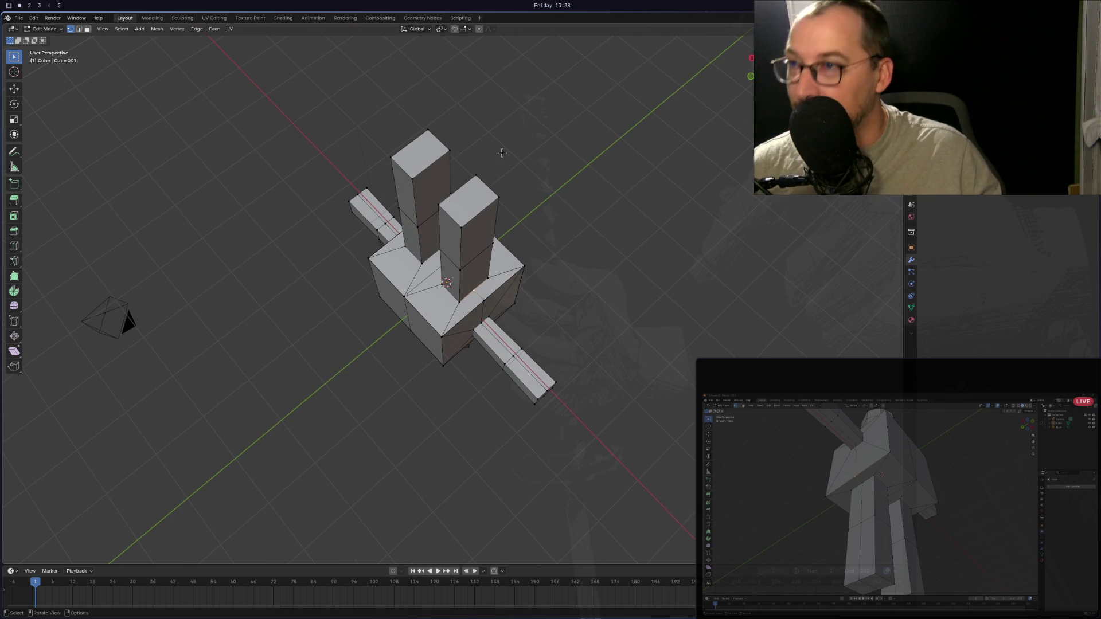
alt+click(477, 241)
mouse_move(521, 173)
middle_down()
mouse_move(586, 162)
mouse_move(563, 338)
mouse_move(550, 337)
mouse_move(659, 335)
mouse_move(368, 333)
mouse_move(386, 305)
mouse_move(355, 298)
mouse_move(401, 298)
mouse_move(317, 302)
mouse_move(438, 310)
middle_up()
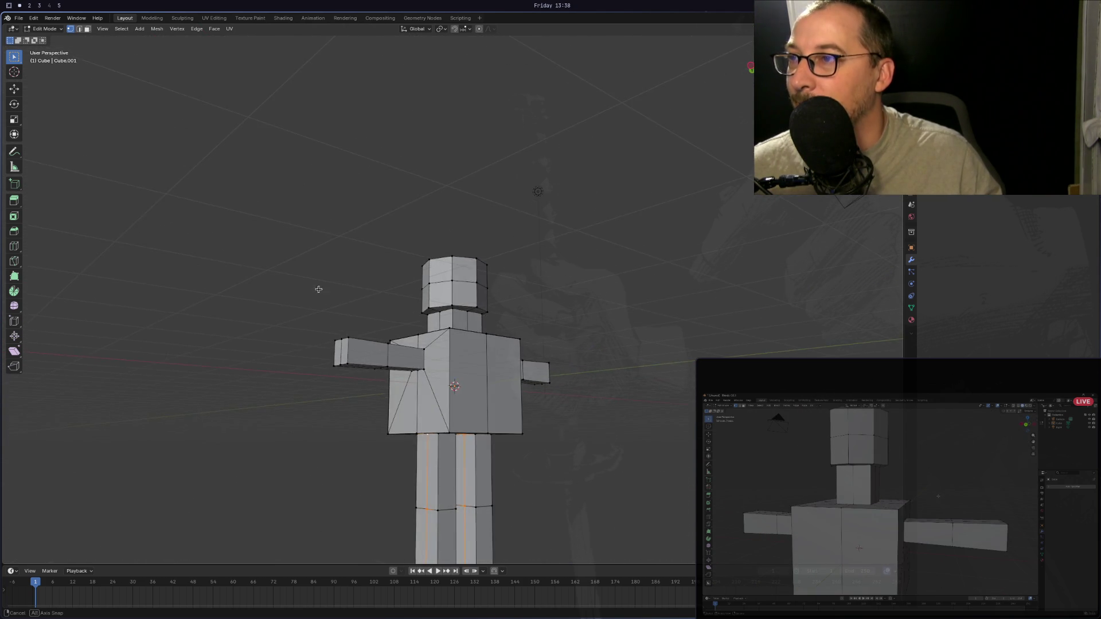
Select the neck's bottom edges plus two edges along the shoulder tops.
scroll(438, 313, up, 5)
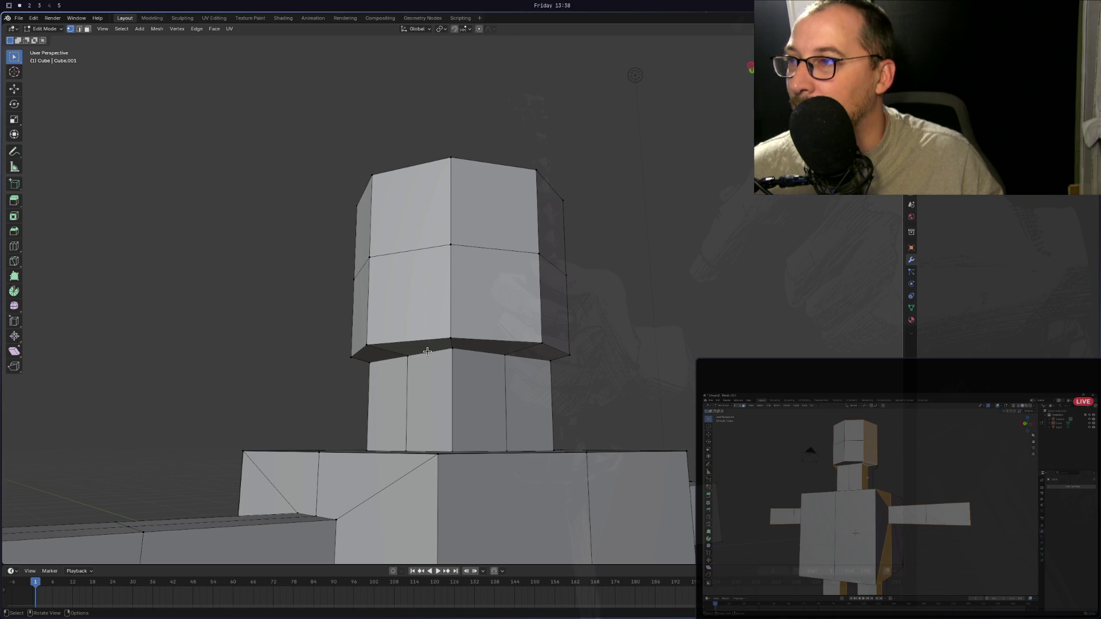
click(80, 29)
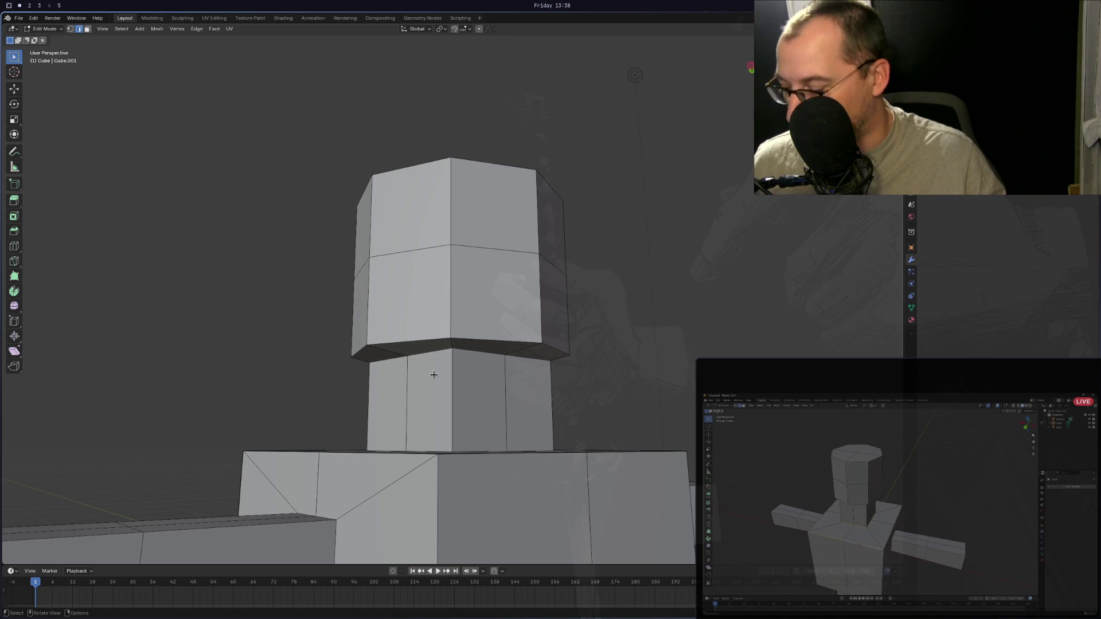
key(3)
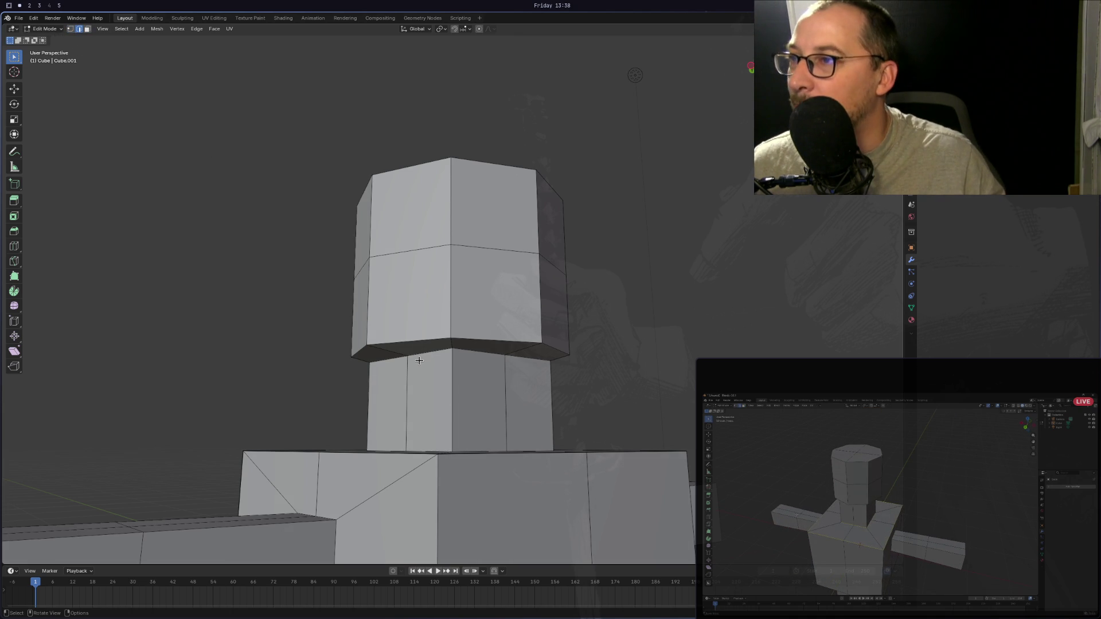
mouse_move(395, 360)
middle_down()
mouse_move(523, 368)
mouse_move(511, 376)
middle_up()
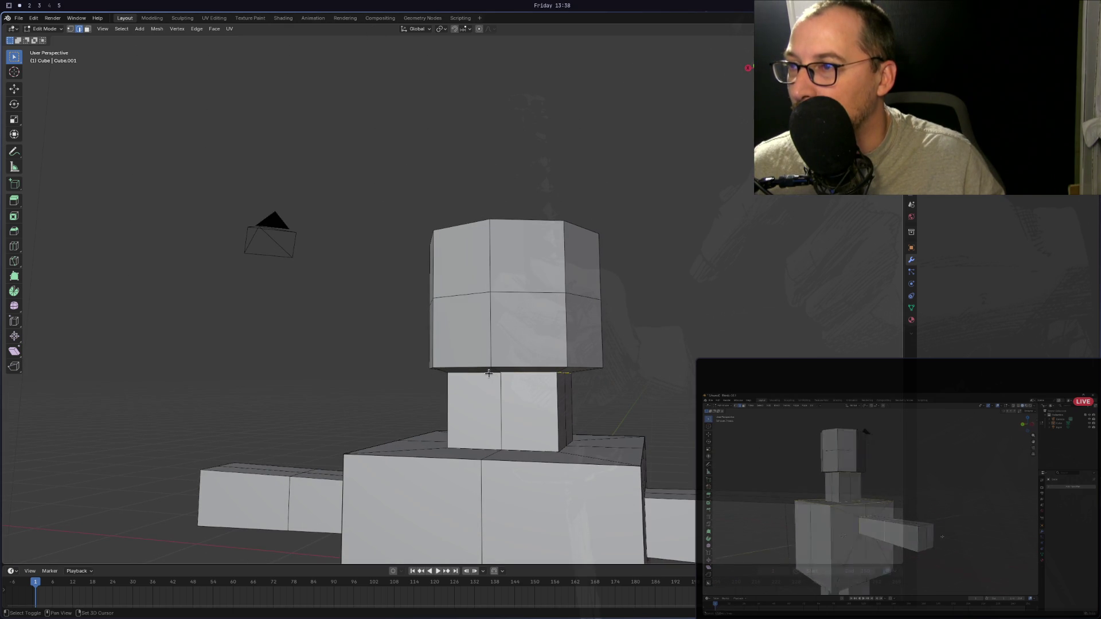
click(514, 451)
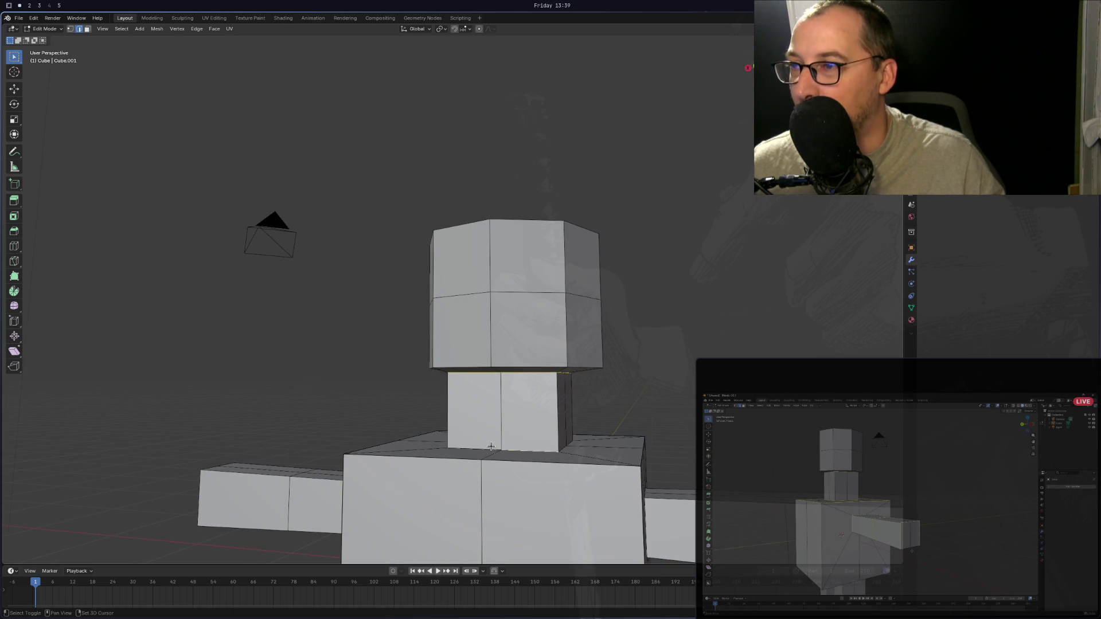
middle_drag(560, 449, 582, 455)
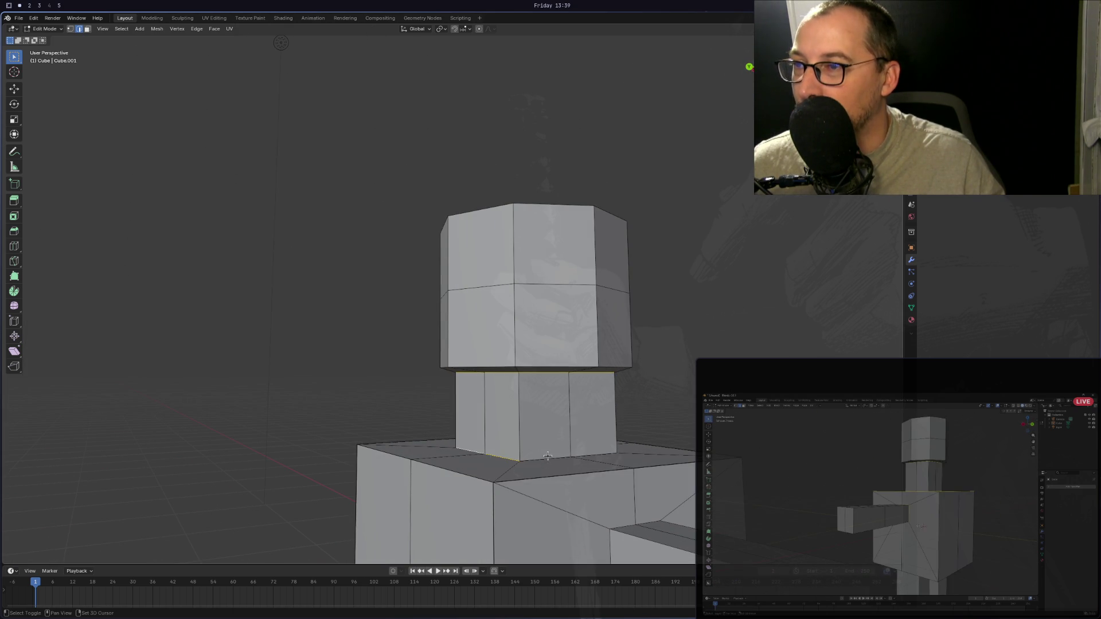
shift+click(589, 453)
shift+click(644, 470)
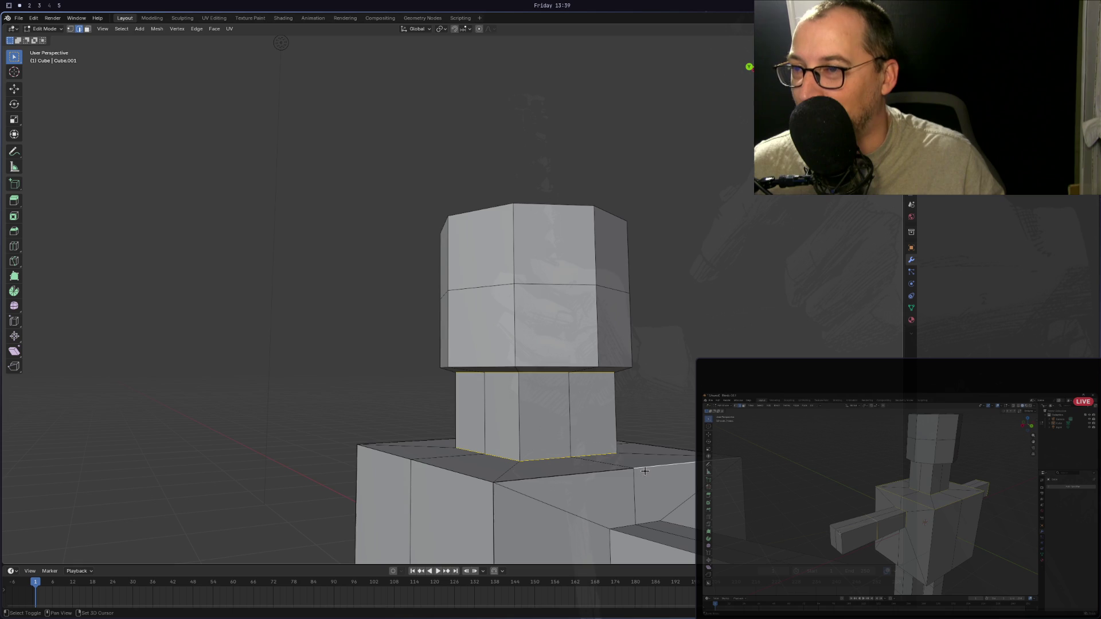
shift+click(585, 475)
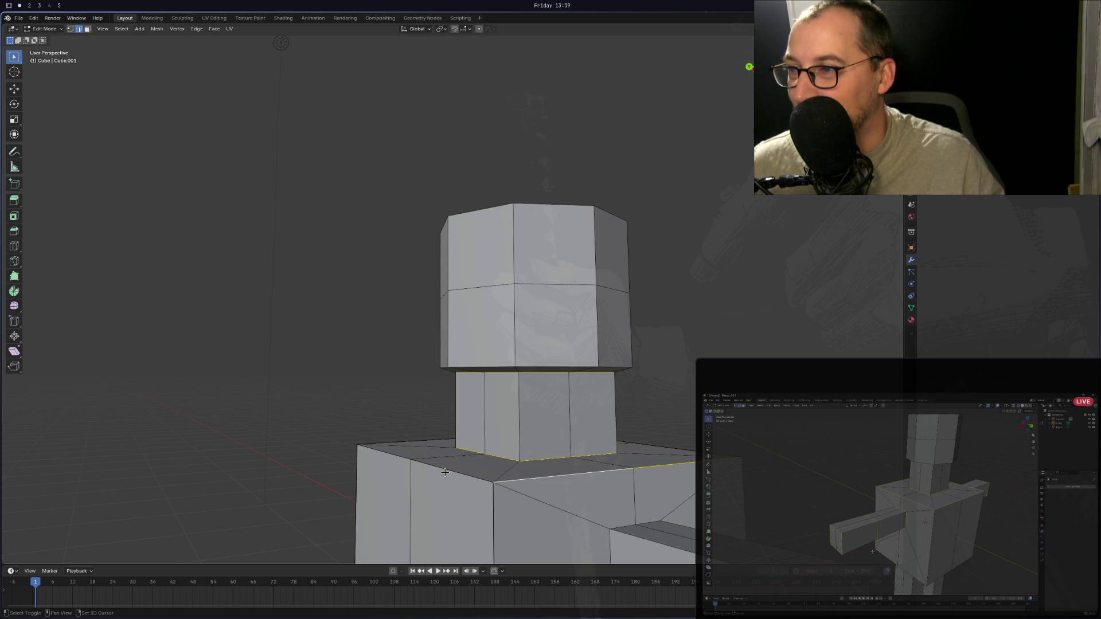
Add the neck's top edge loop and bottom edge loop to the selection.
mouse_move(444, 471)
middle_down()
mouse_move(552, 465)
mouse_move(479, 442)
mouse_move(433, 384)
middle_up()
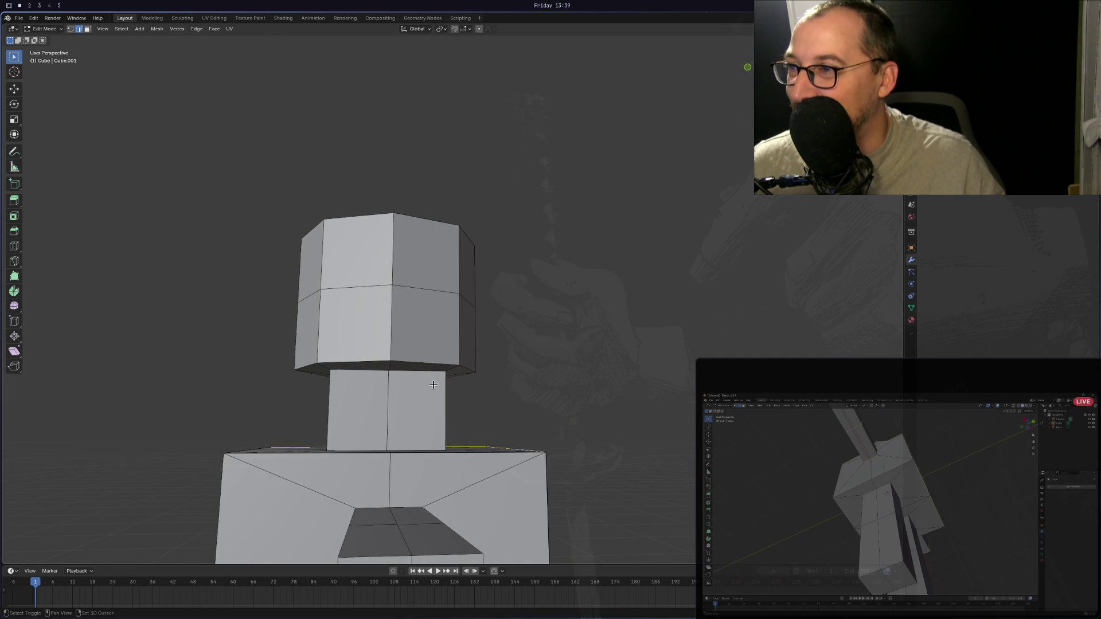
shift+click(423, 369)
shift+click(349, 369)
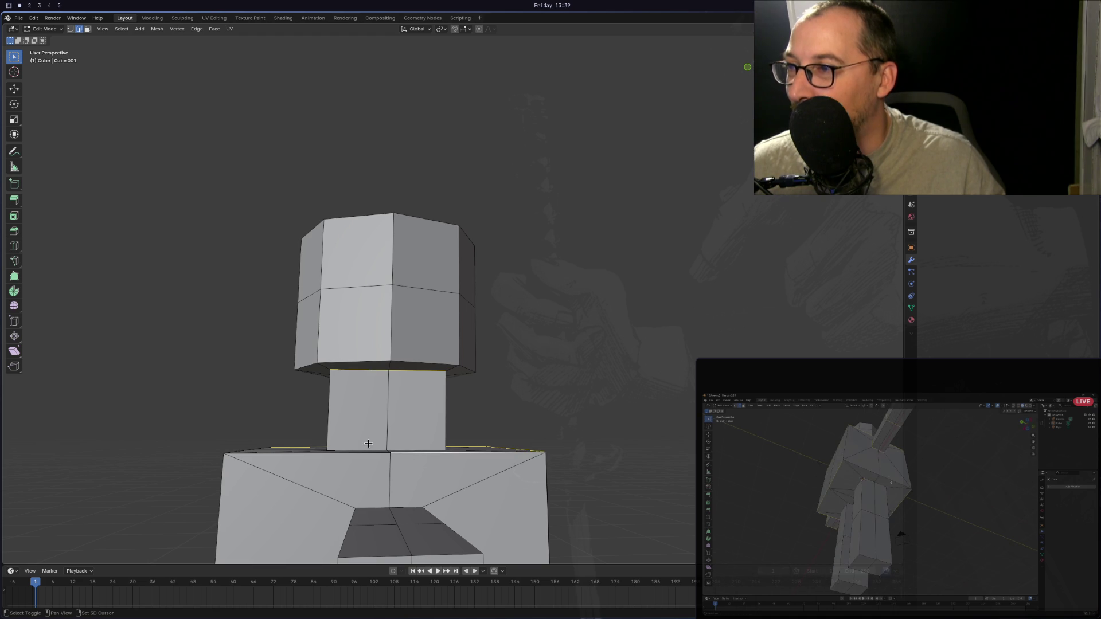
mouse_move(361, 455)
middle_down()
mouse_move(450, 465)
mouse_move(430, 413)
middle_up()
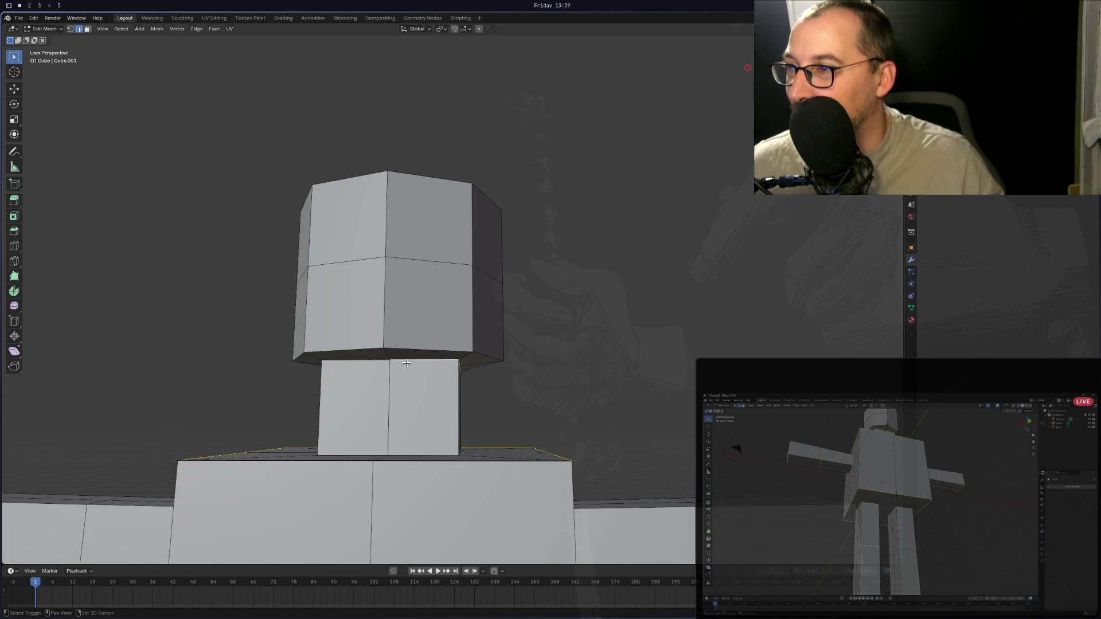
alt+click(375, 360)
alt+shift+click(378, 448)
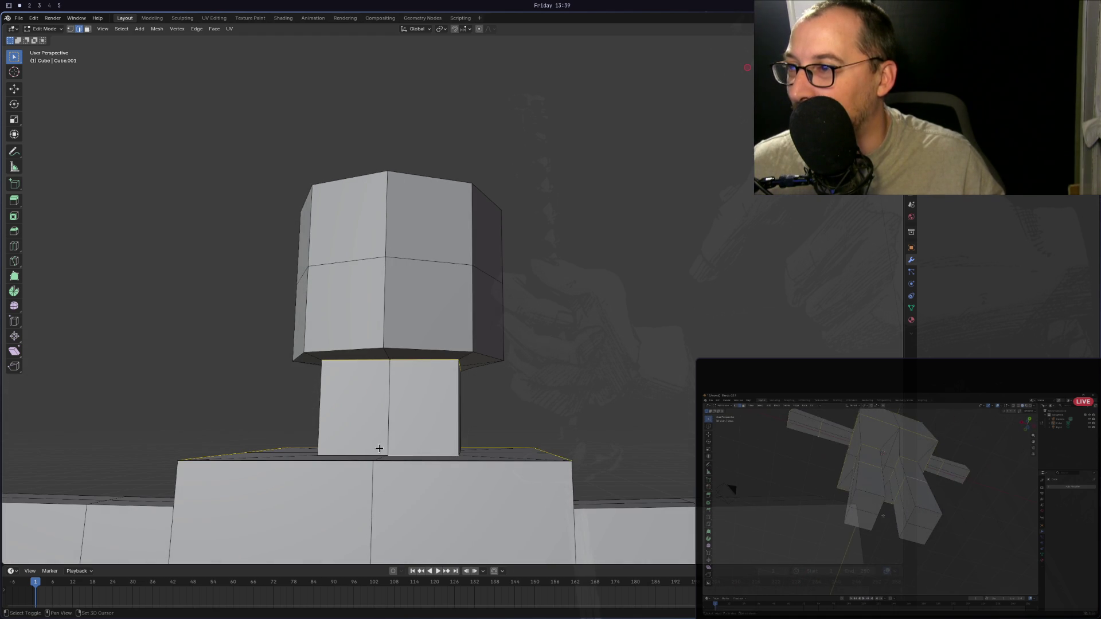
alt+shift+click(362, 454)
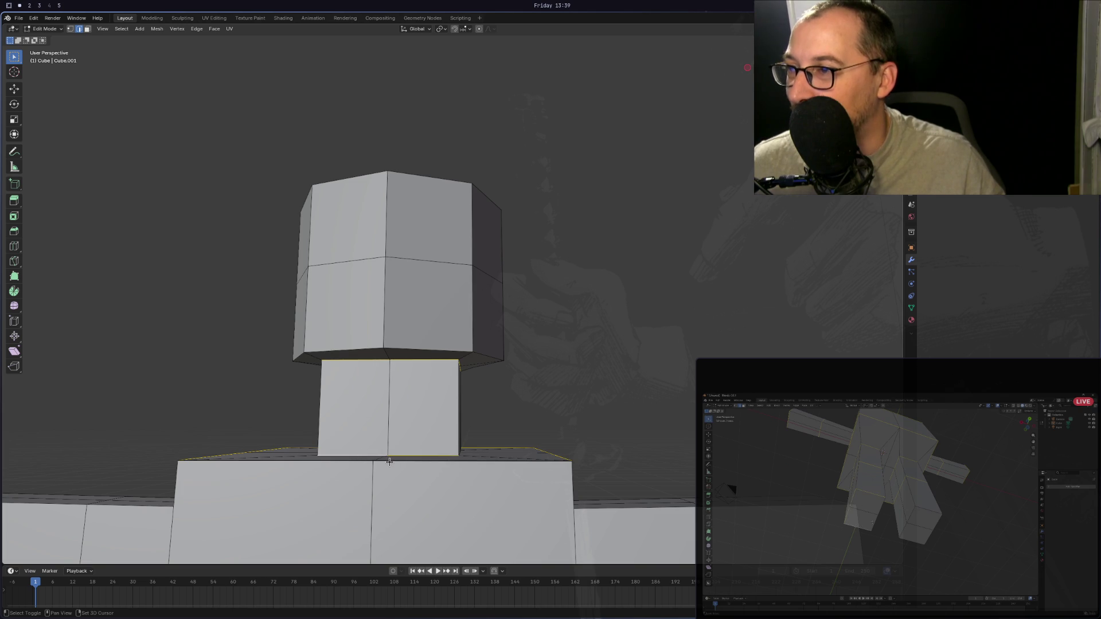
mouse_move(362, 460)
middle_down()
mouse_move(375, 469)
mouse_move(407, 348)
middle_up()
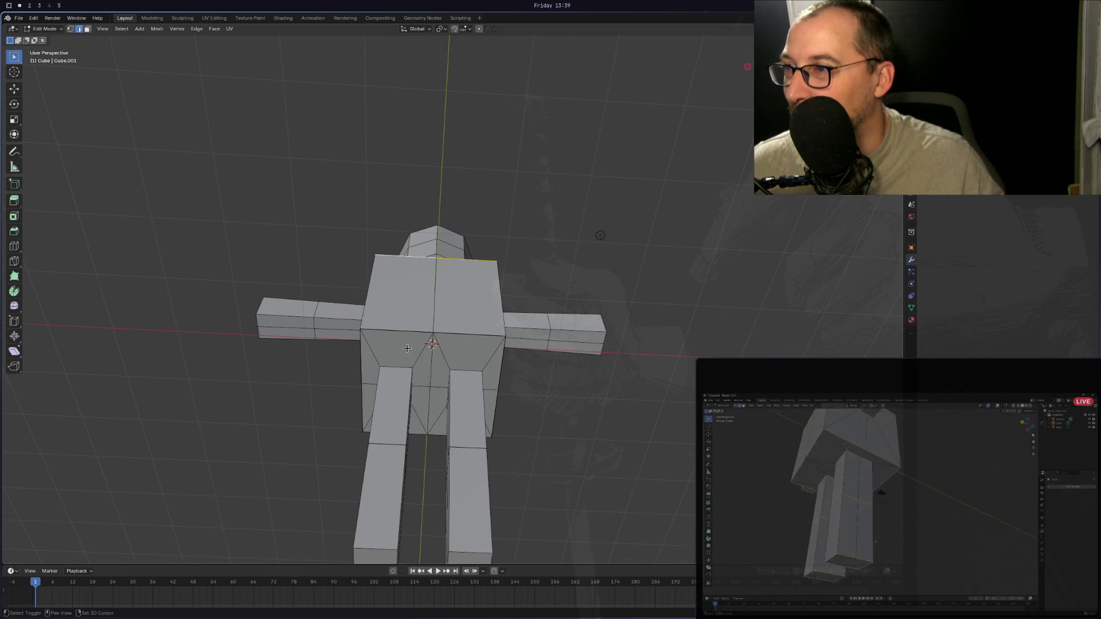
Add the waist loop, side edges below it on both sides, and the crotch edge.
alt+shift+click(481, 335)
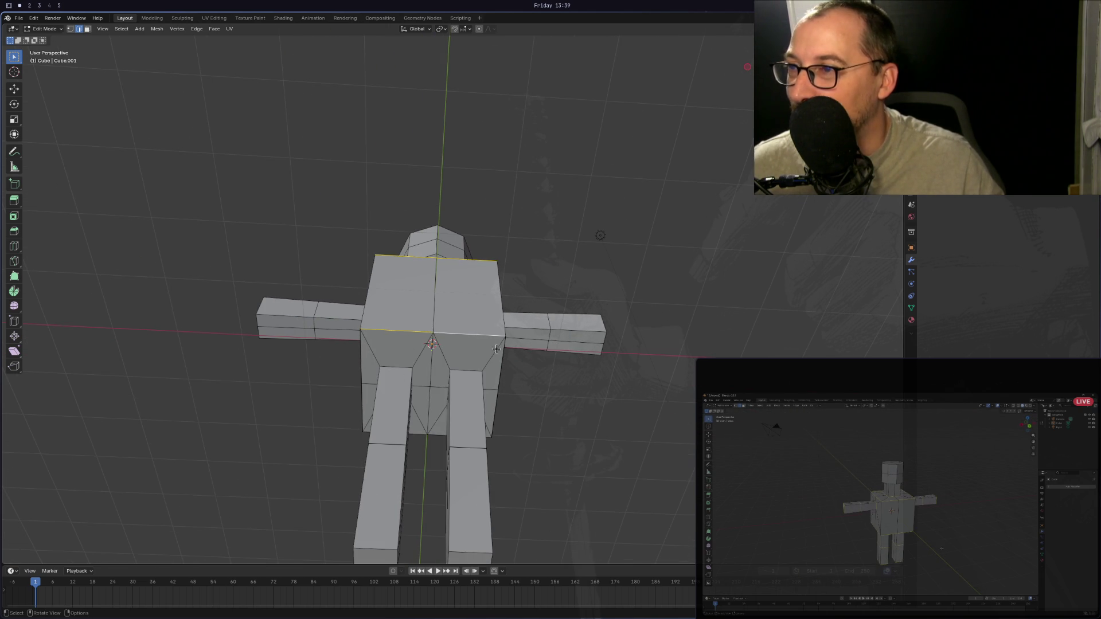
shift+click(496, 375)
shift+click(496, 406)
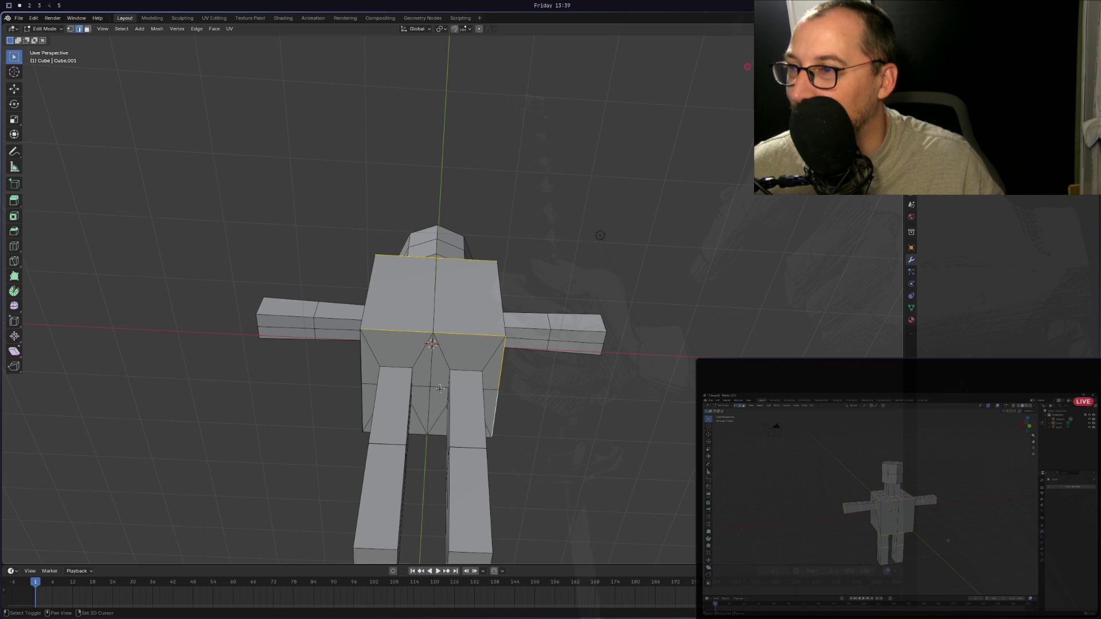
shift+click(362, 370)
shift+click(361, 405)
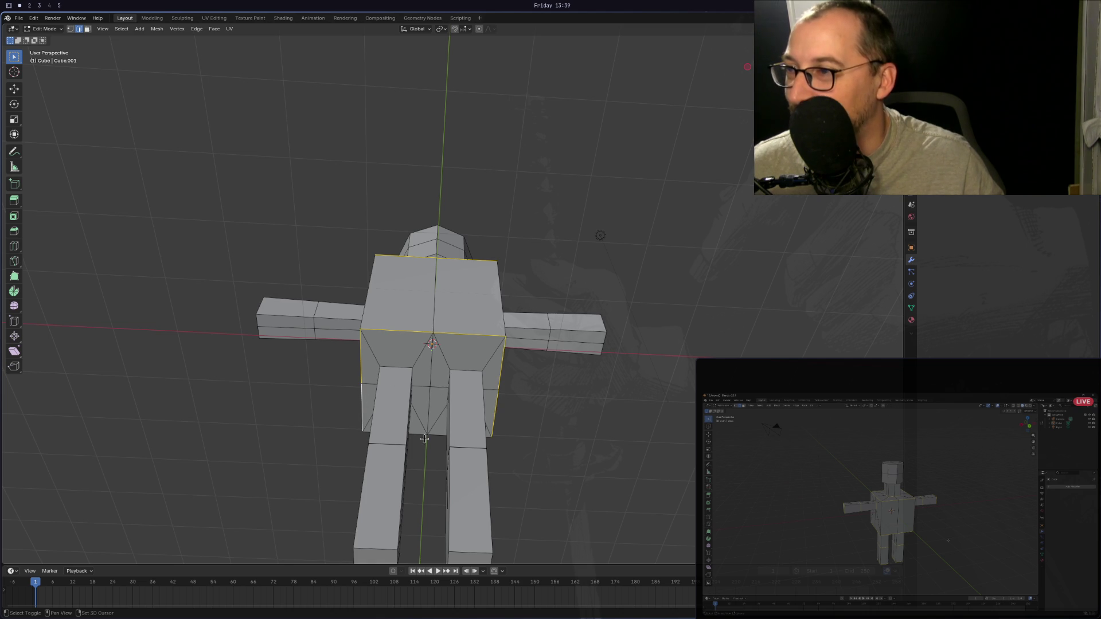
shift+click(416, 434)
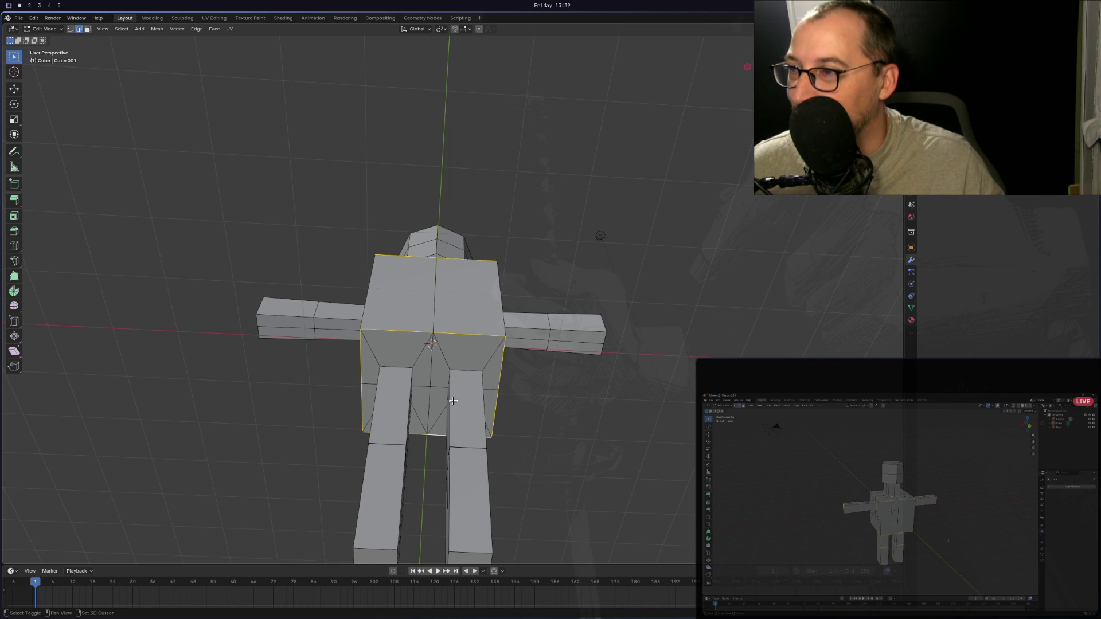
Add three edges running down the right leg, orbiting underneath to reach them.
middle_drag(403, 370, 459, 388)
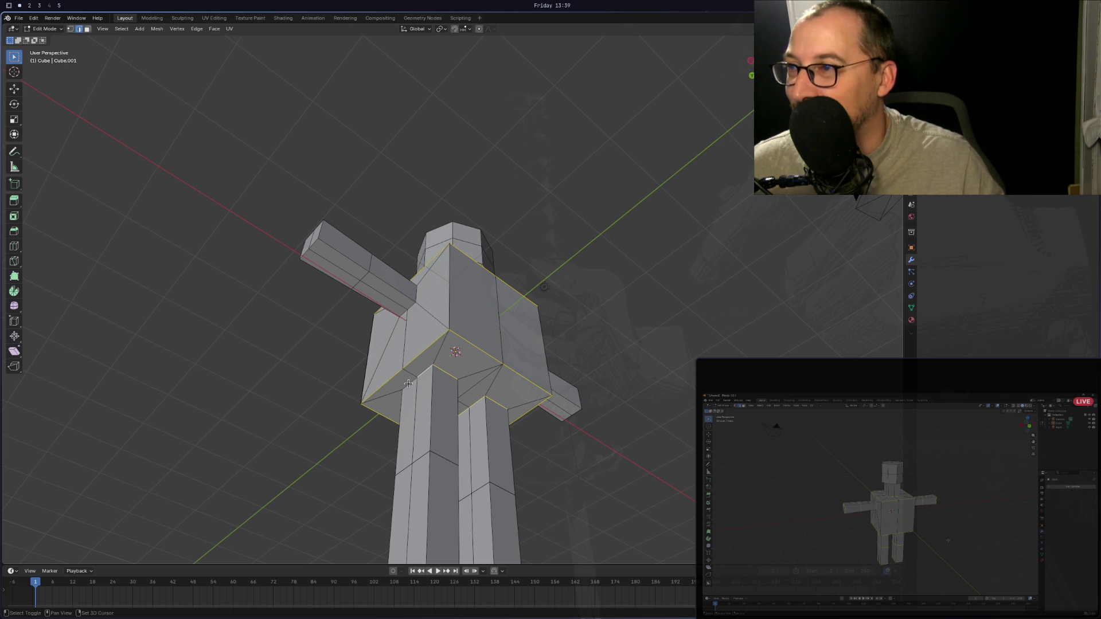
mouse_move(407, 383)
middle_down()
mouse_move(568, 373)
mouse_move(514, 414)
middle_up()
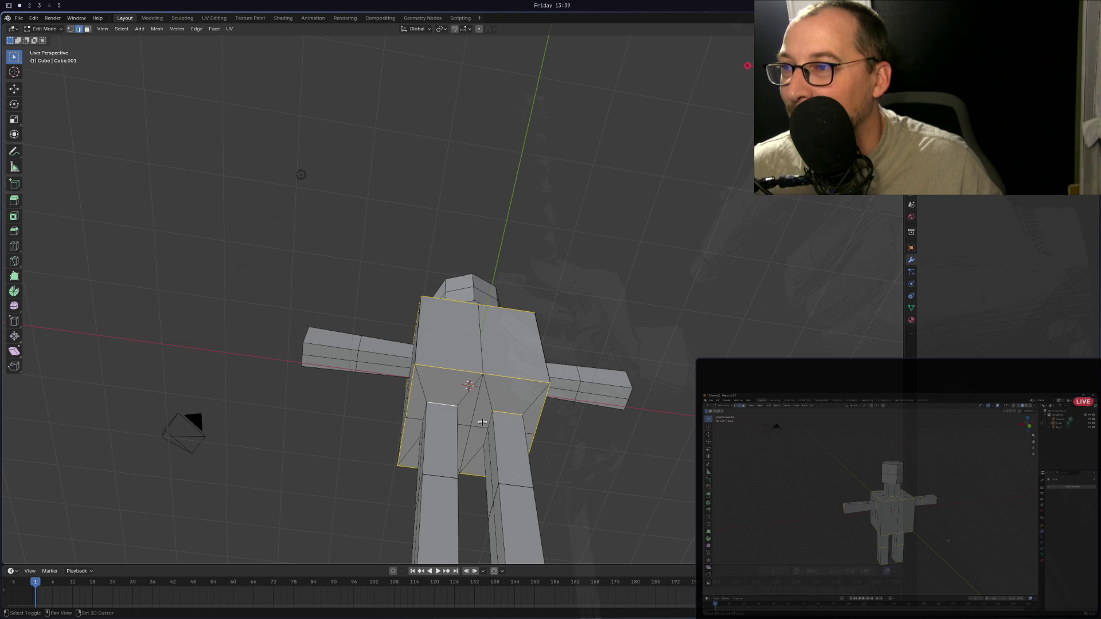
mouse_move(483, 439)
middle_down()
mouse_move(435, 401)
mouse_move(530, 415)
middle_up()
shift+click(463, 434)
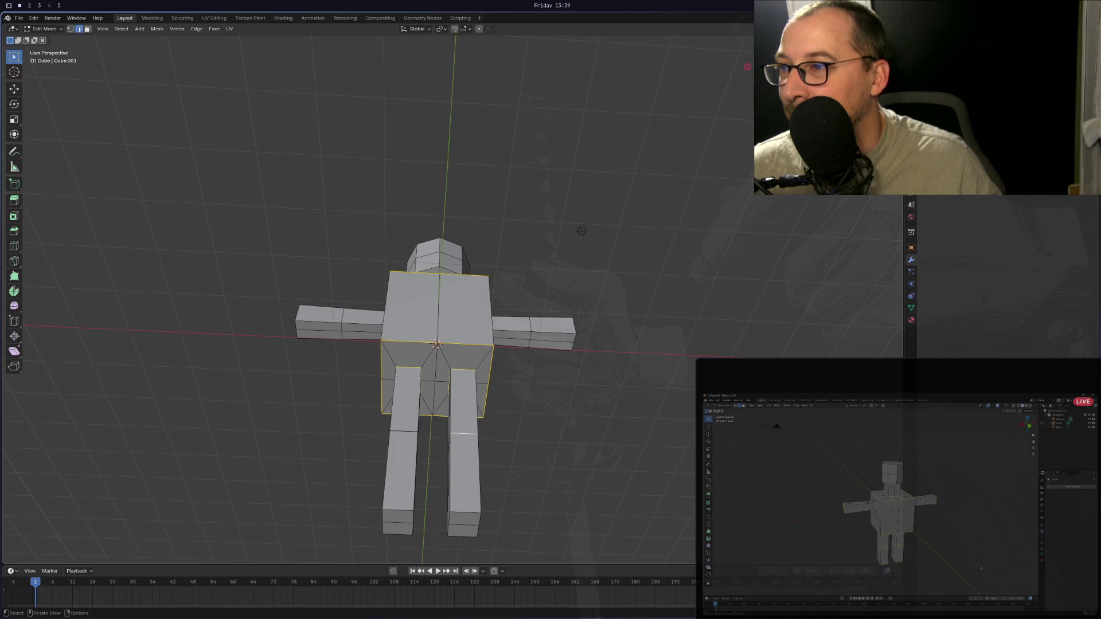
middle_drag(405, 435, 450, 452)
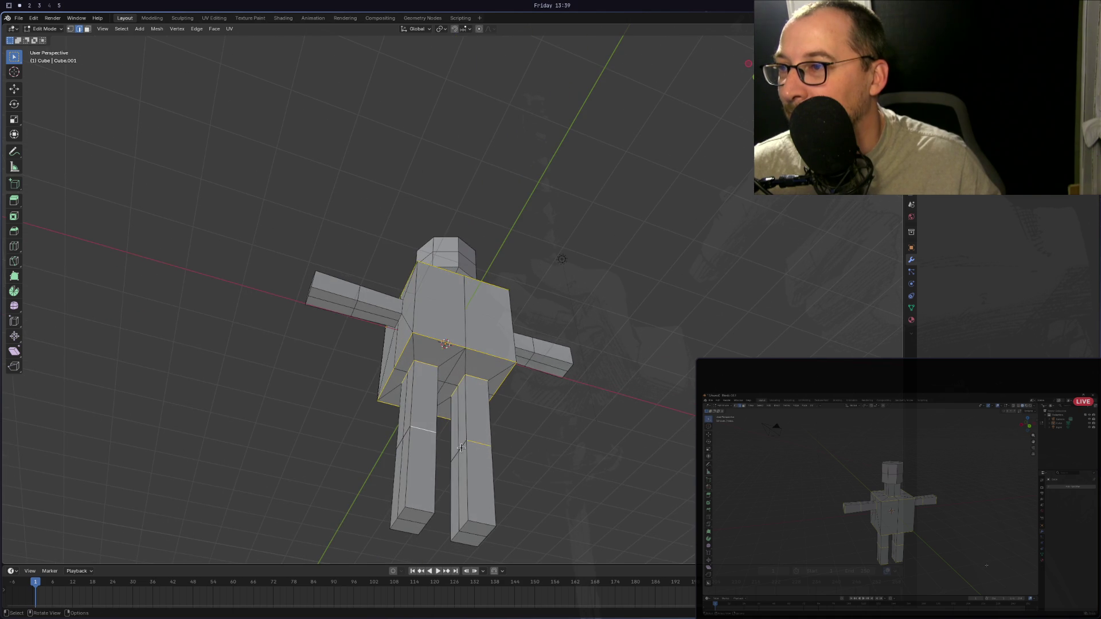
shift+click(453, 454)
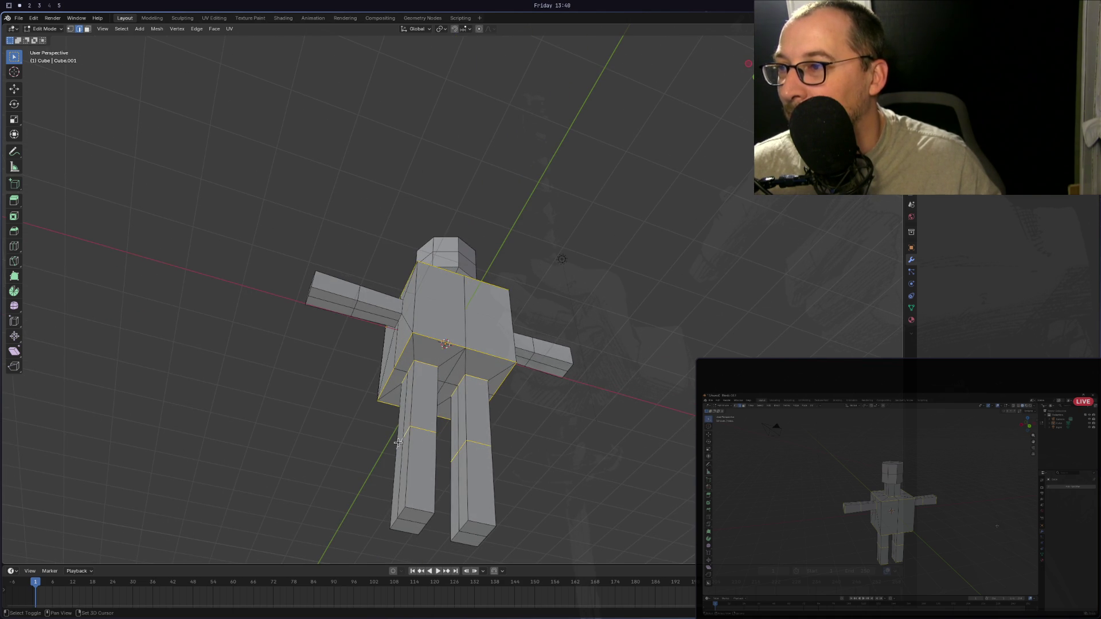
middle_drag(398, 442, 573, 449)
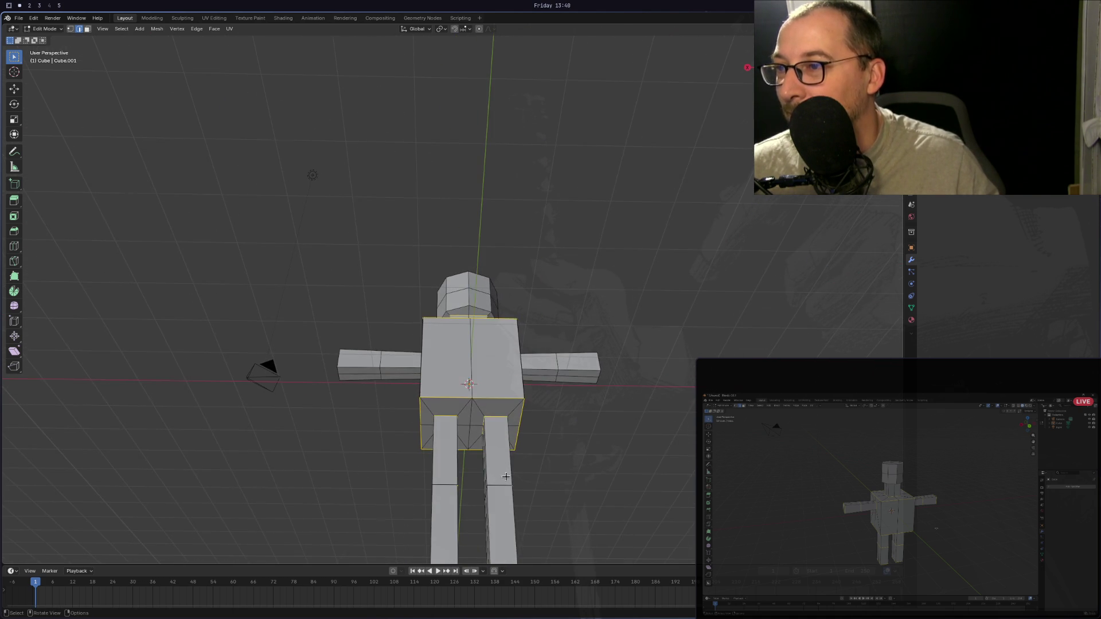
middle_drag(506, 476, 476, 491)
shift+click(474, 491)
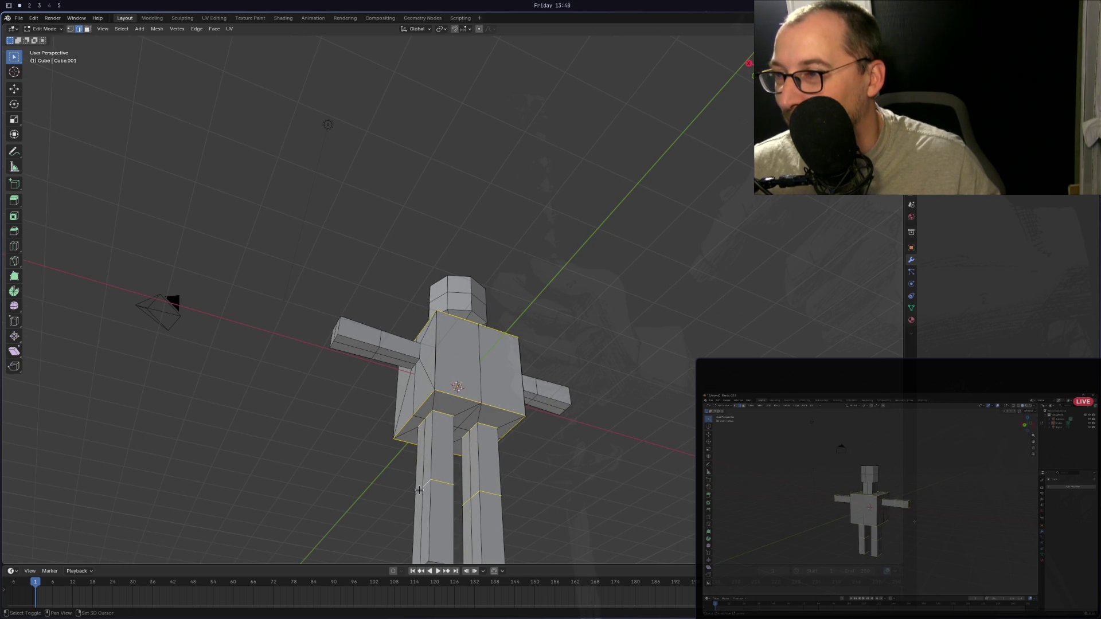
mouse_move(426, 485)
middle_down()
mouse_move(531, 505)
mouse_move(560, 313)
mouse_move(424, 342)
mouse_move(426, 378)
middle_up()
scroll(426, 356, up, 3)
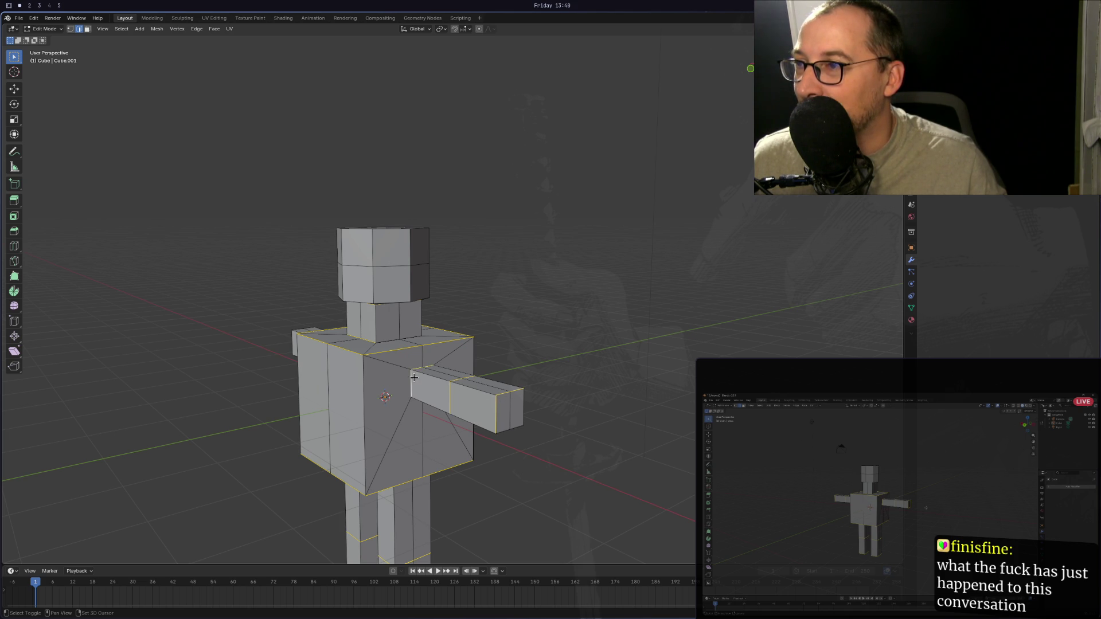
Add the arm edge, the arm-end edge and the arm's inner-corner edge to the selection.
mouse_move(414, 376)
middle_down()
mouse_move(366, 362)
mouse_move(392, 360)
mouse_move(371, 346)
middle_up()
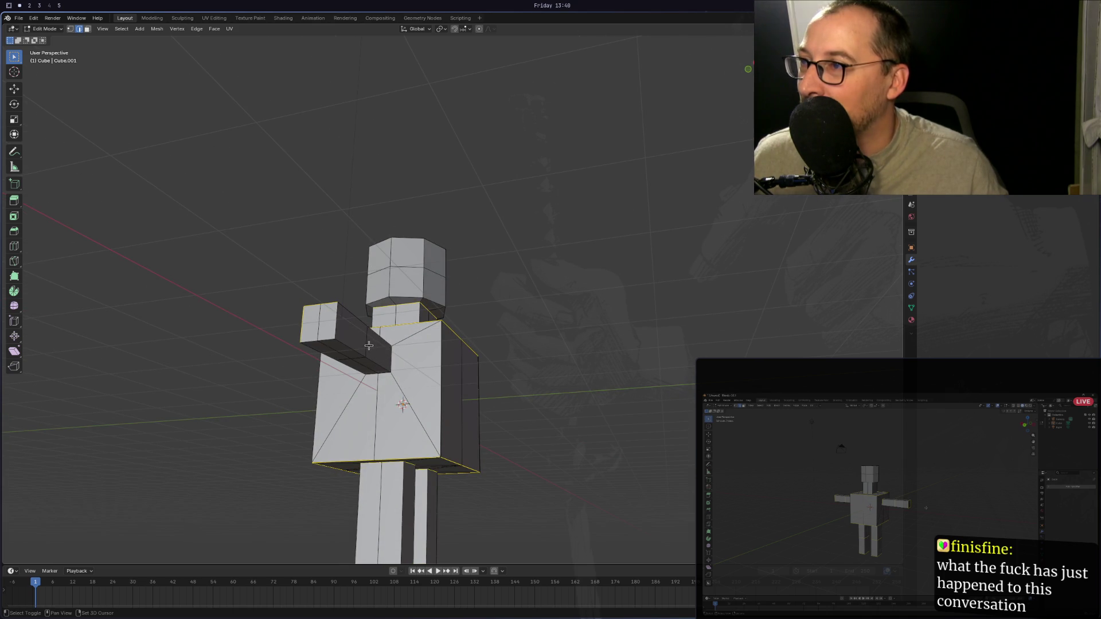
shift+click(364, 358)
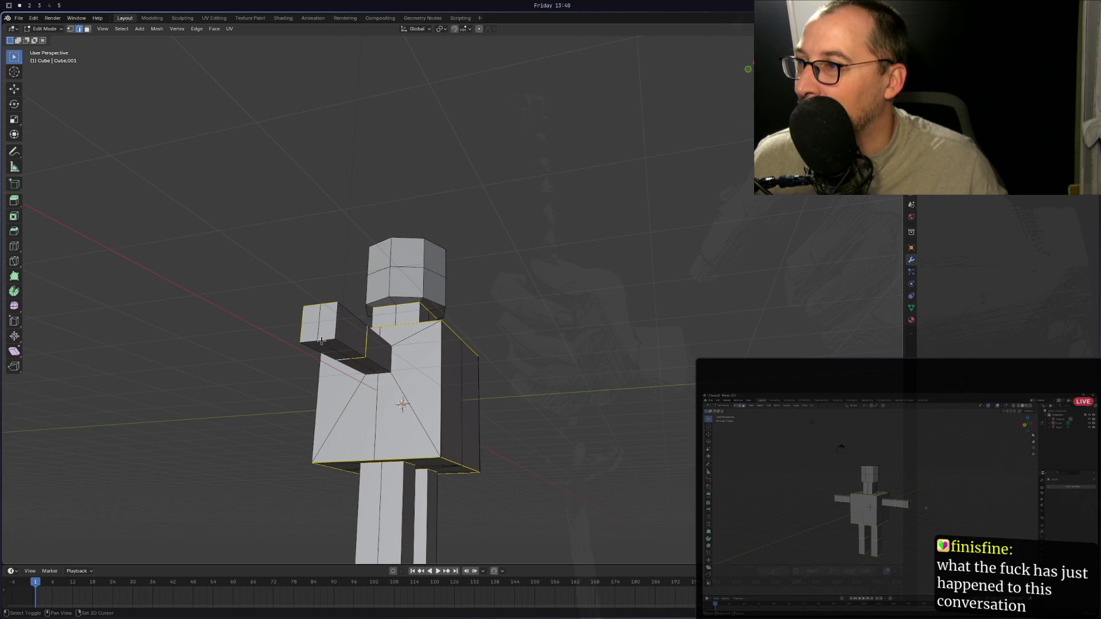
shift+click(338, 325)
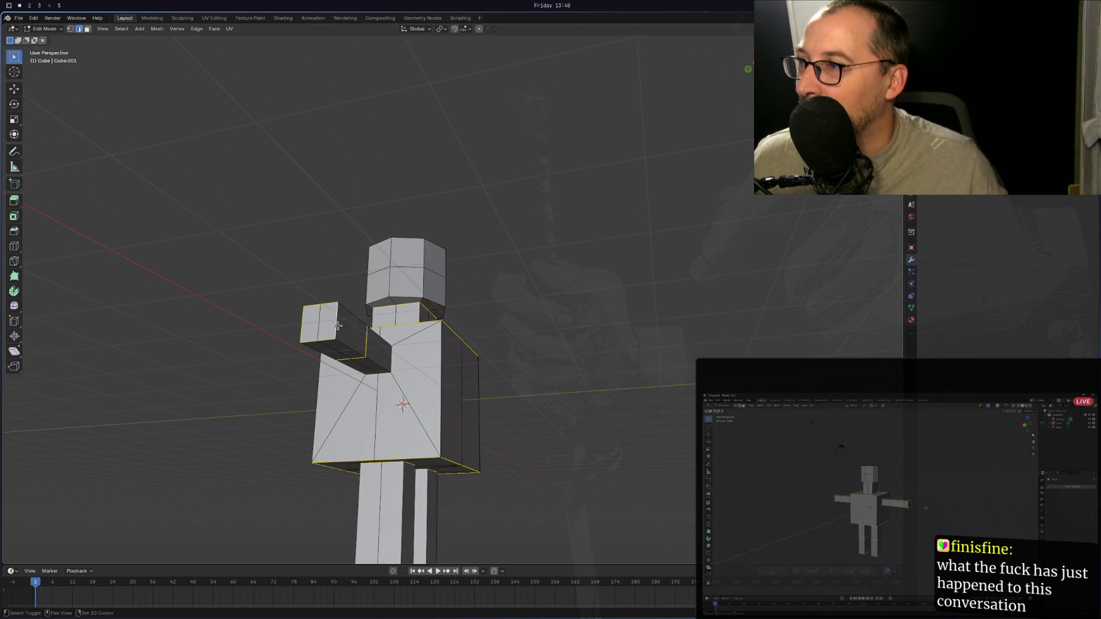
shift+click(388, 363)
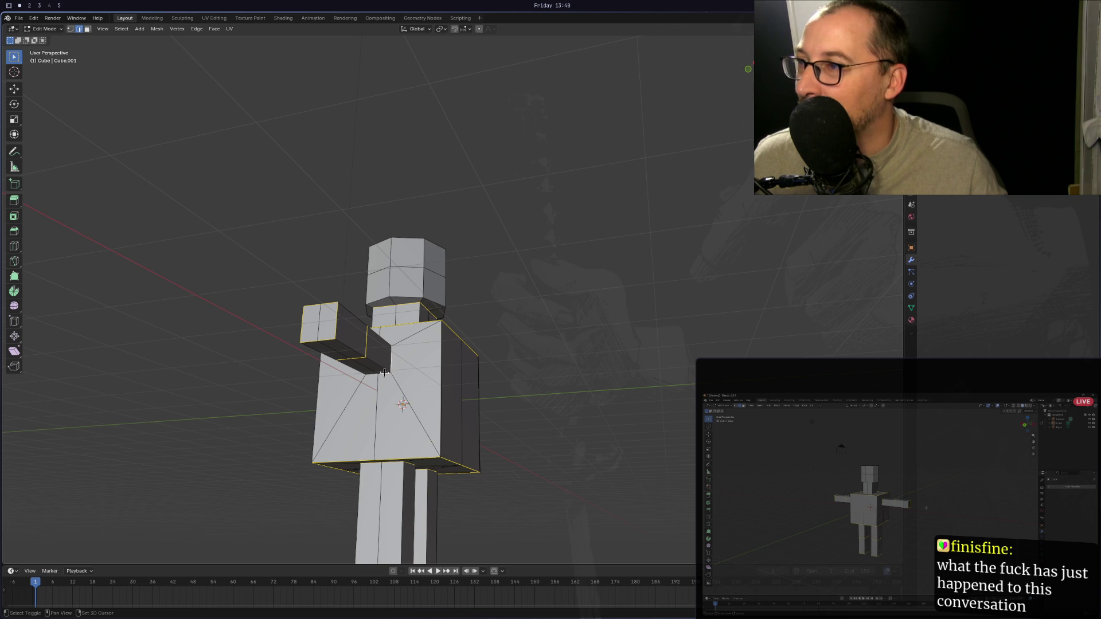
mouse_move(371, 373)
middle_down()
mouse_move(544, 396)
mouse_move(518, 378)
mouse_move(479, 387)
middle_up()
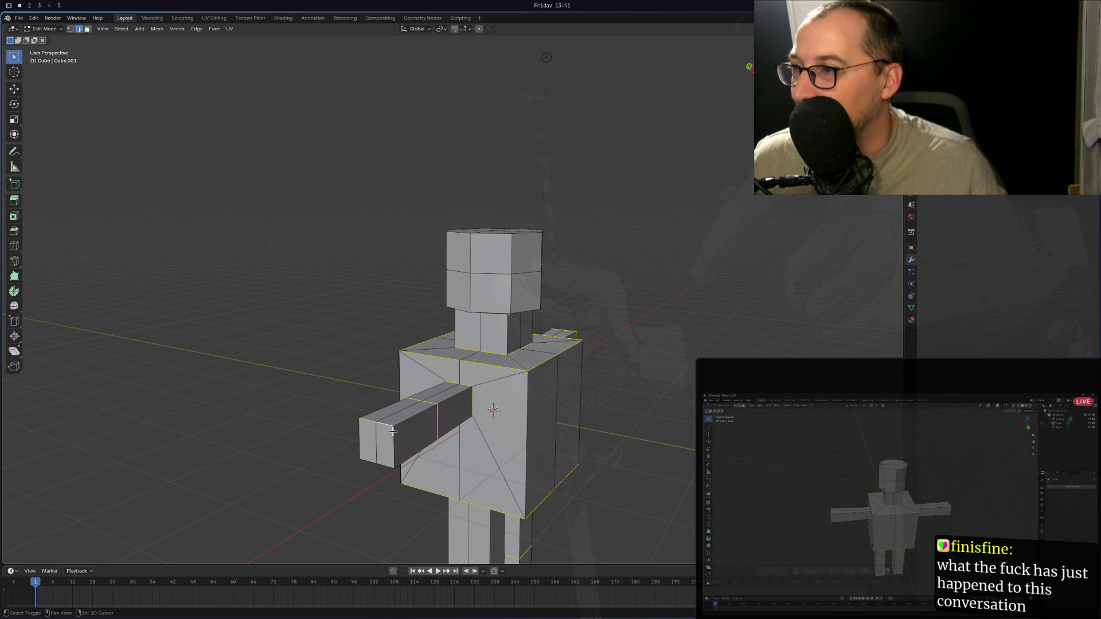
Loop-select the edge ring around the torso and shoulder, adding the arm-torso junction edge.
middle_drag(393, 431, 465, 398)
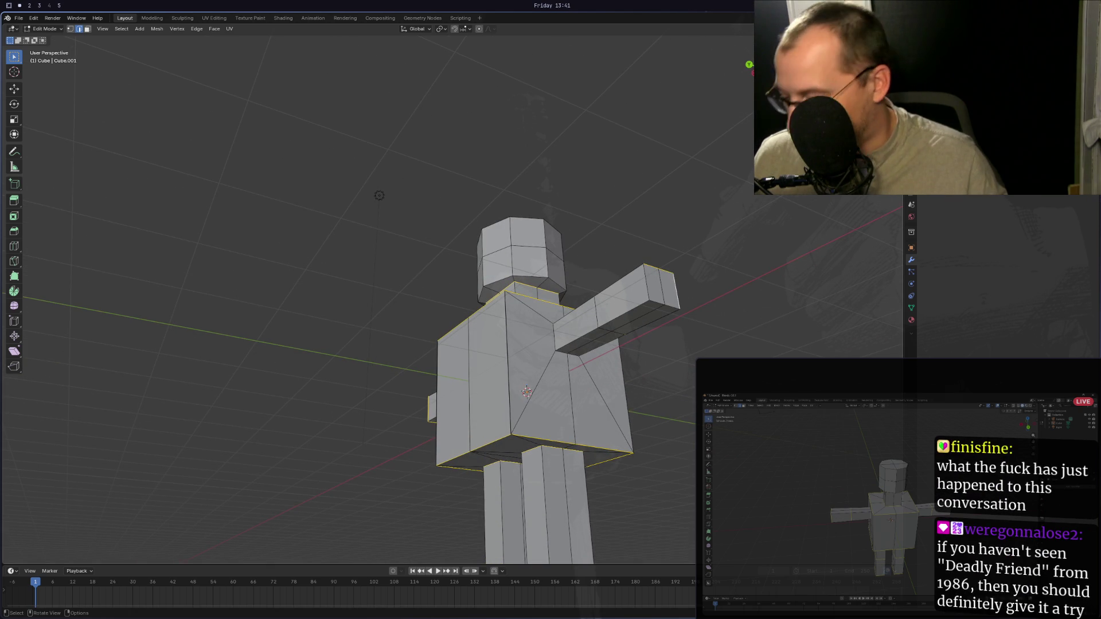
alt+click(554, 345)
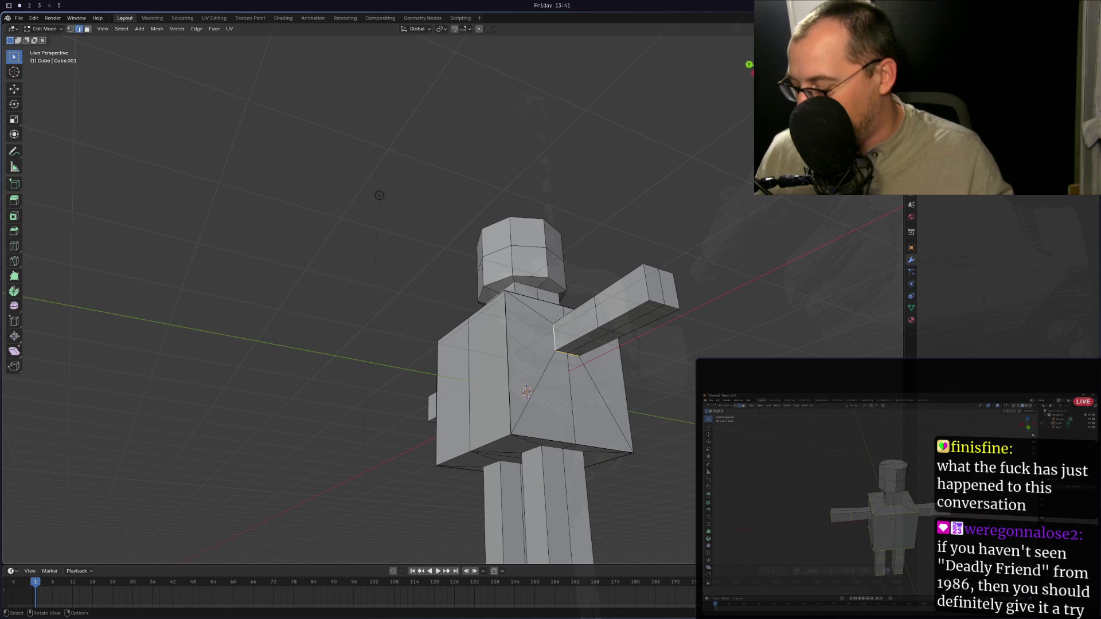
mouse_move(565, 355)
middle_down()
mouse_move(558, 365)
mouse_move(550, 351)
mouse_move(582, 344)
mouse_move(574, 340)
middle_up()
alt+click(557, 363)
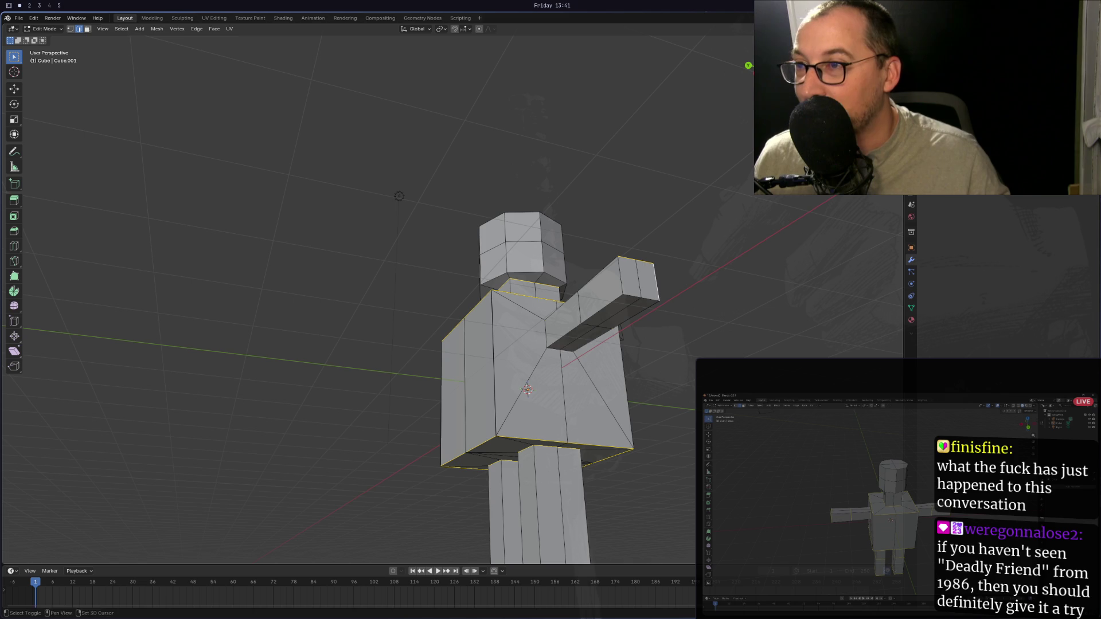
alt+click(549, 348)
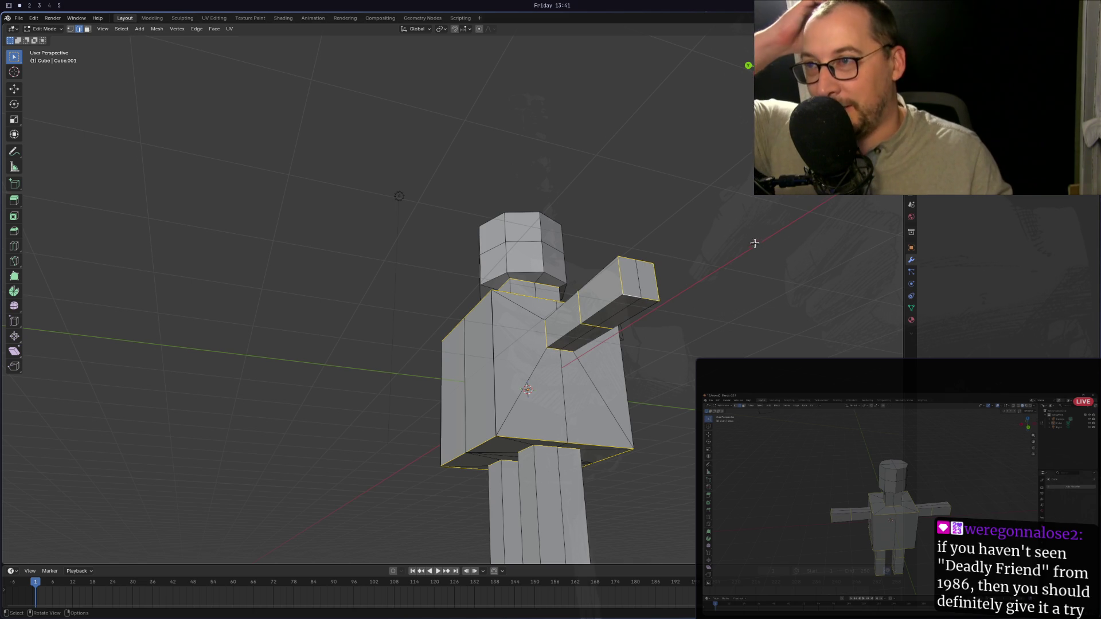
middle_drag(754, 243, 635, 288)
middle_drag(571, 296, 497, 286)
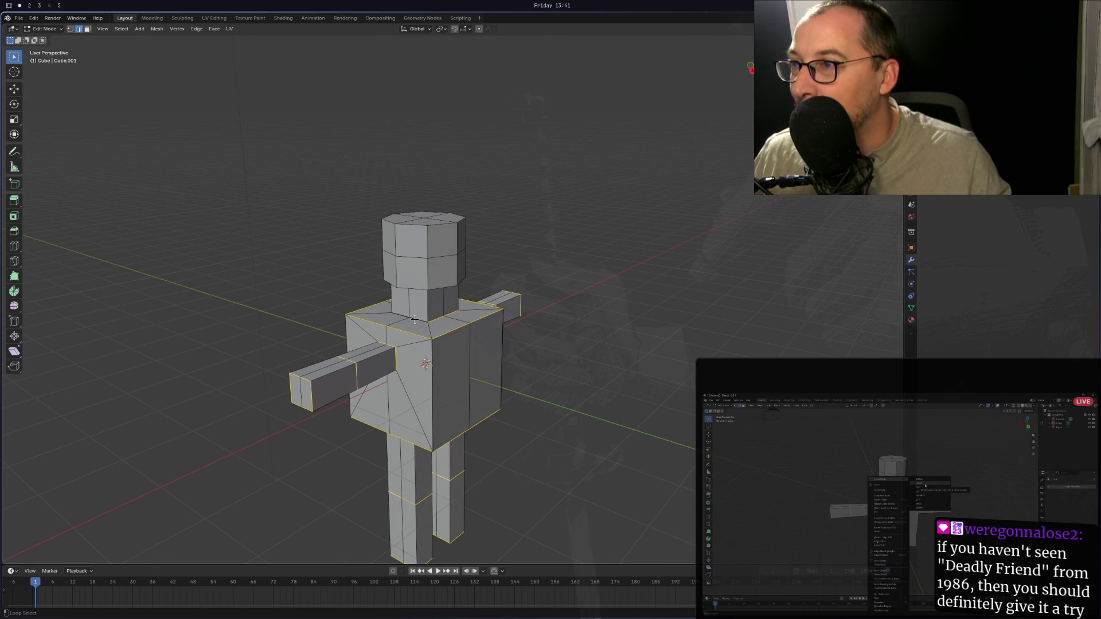
mouse_move(485, 324)
middle_down()
mouse_move(338, 248)
mouse_move(584, 254)
mouse_move(412, 138)
mouse_move(560, 614)
middle_up()
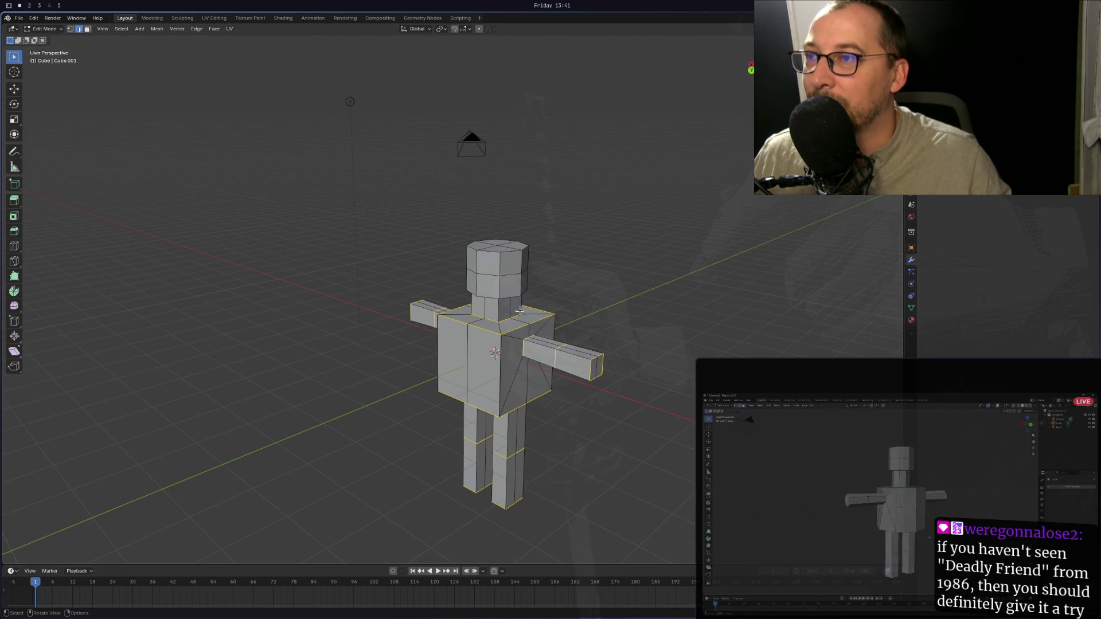
key(ctrl+e)
mouse_move(512, 333)
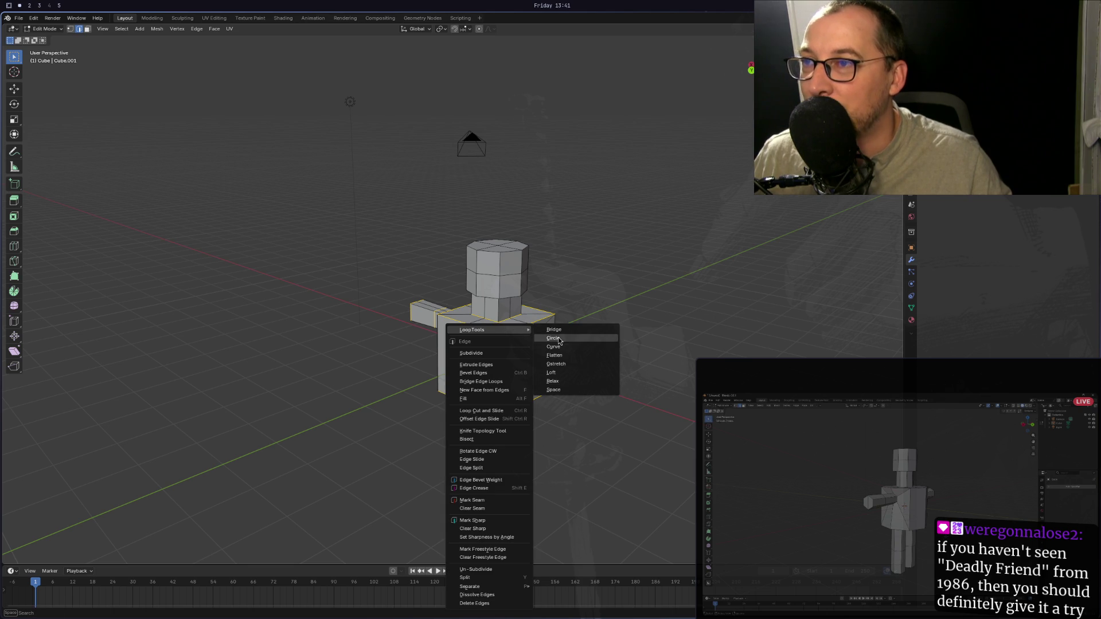
click(554, 338)
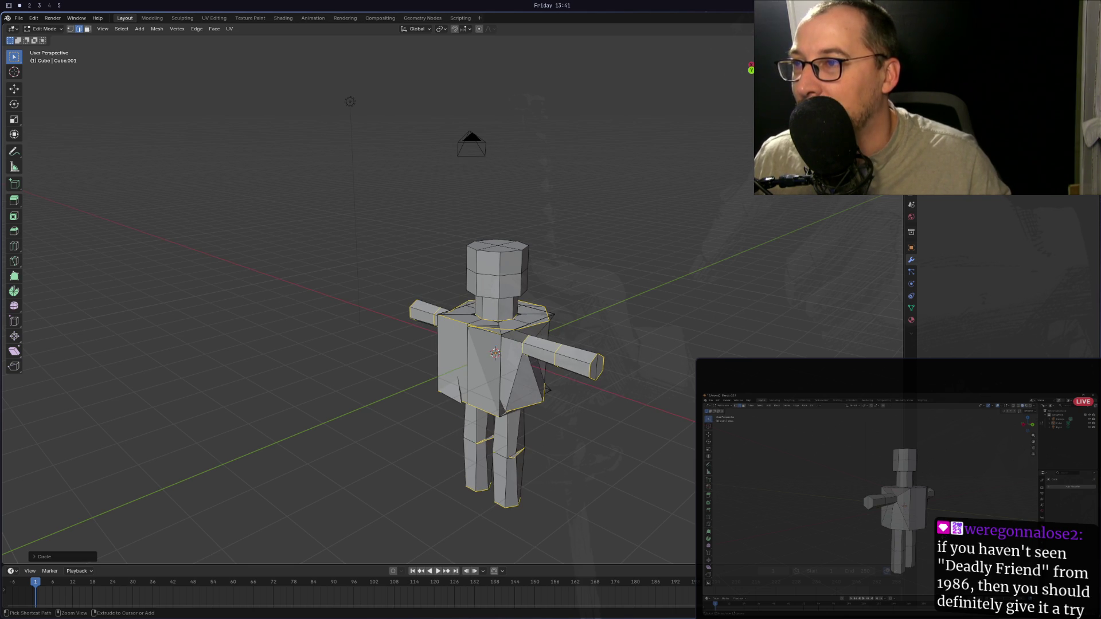
key(ctrl+z)
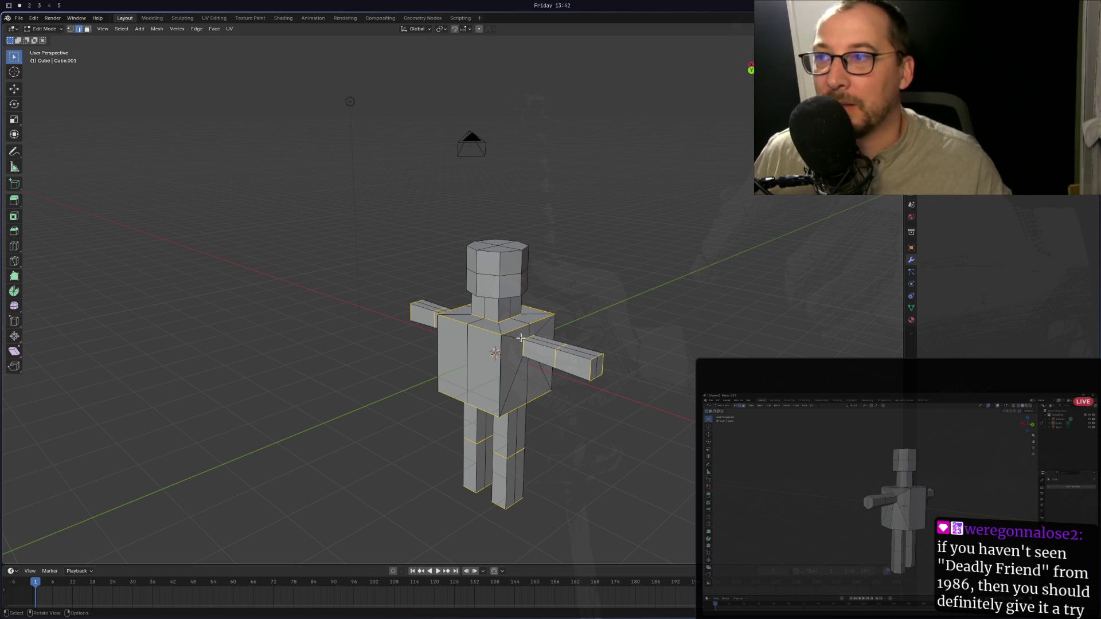
mouse_move(521, 338)
middle_down()
mouse_move(656, 287)
mouse_move(619, 333)
mouse_move(572, 330)
mouse_move(691, 300)
mouse_move(594, 305)
mouse_move(516, 365)
middle_up()
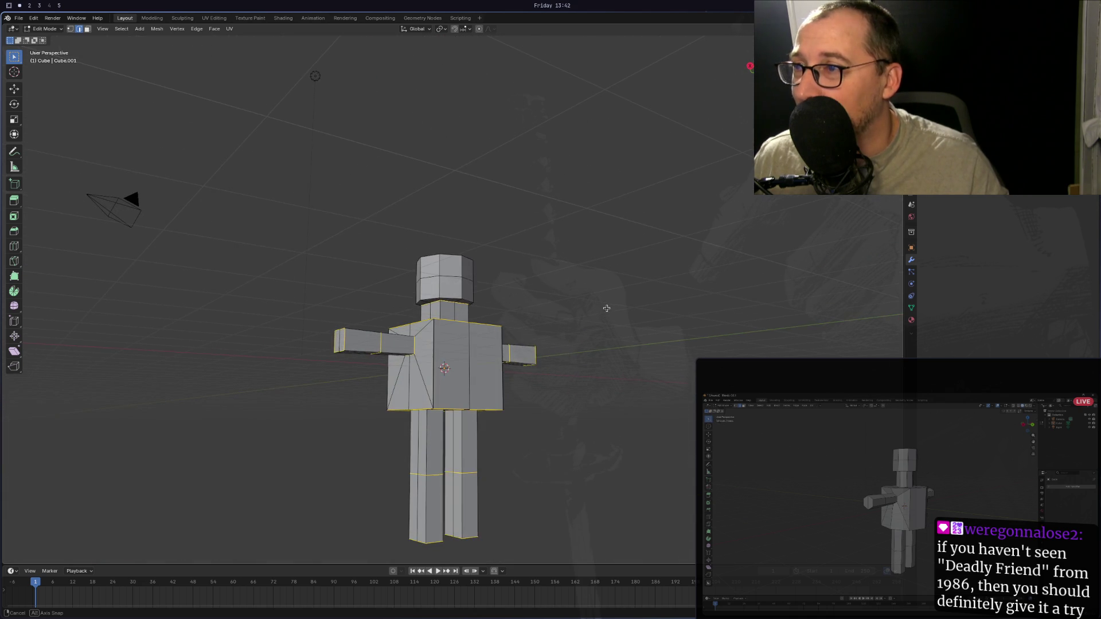
scroll(449, 379, up, 5)
mouse_move(449, 378)
middle_down()
mouse_move(435, 420)
mouse_move(425, 399)
middle_up()
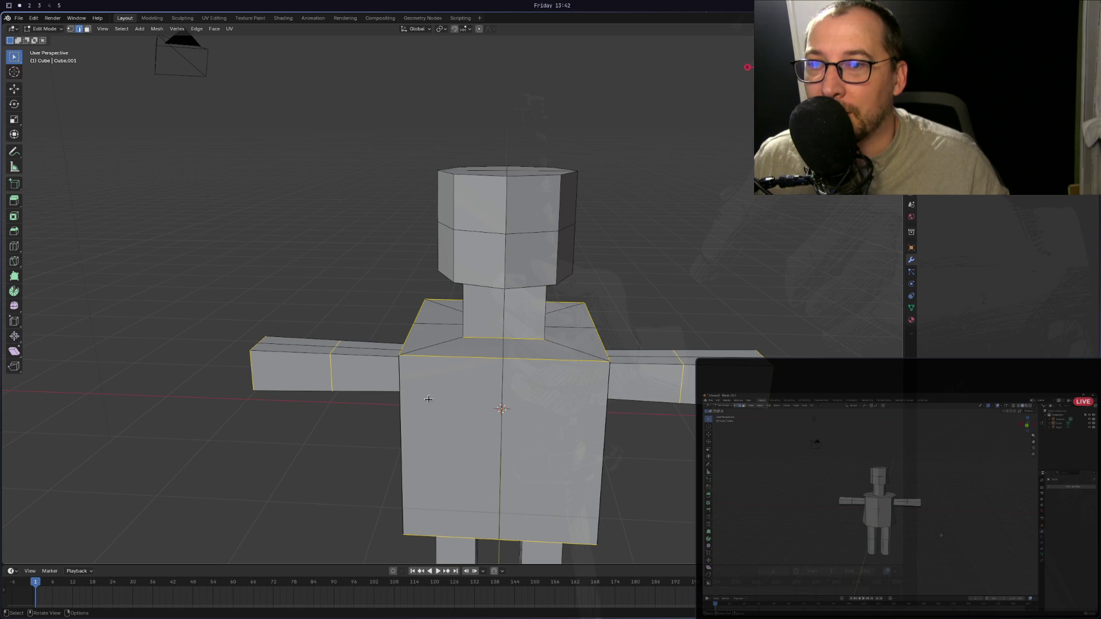
right_click(492, 357)
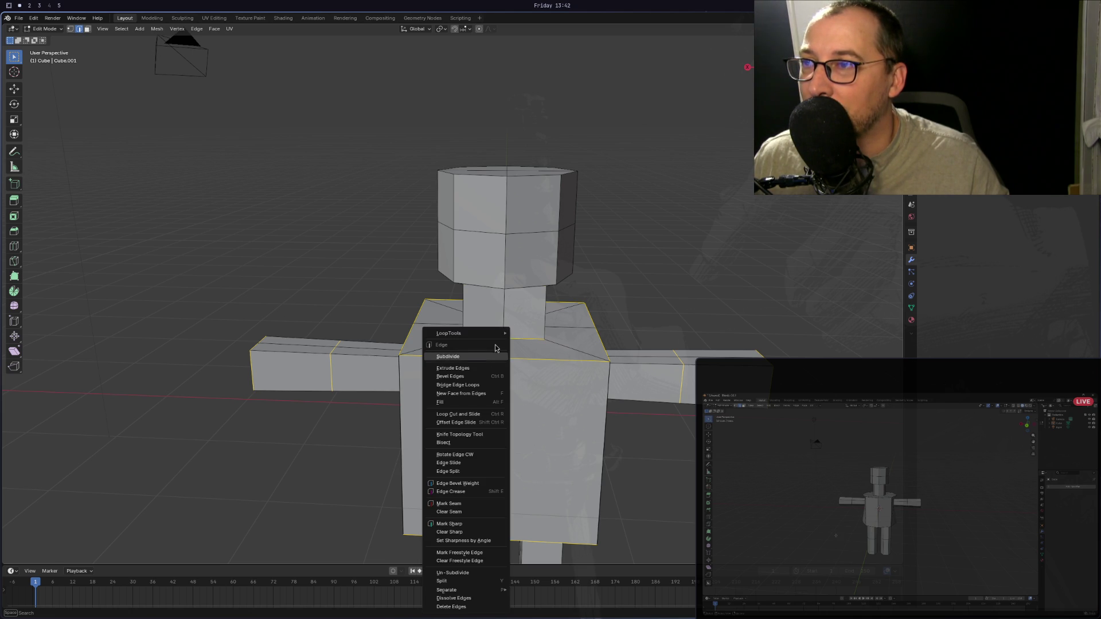
click(530, 342)
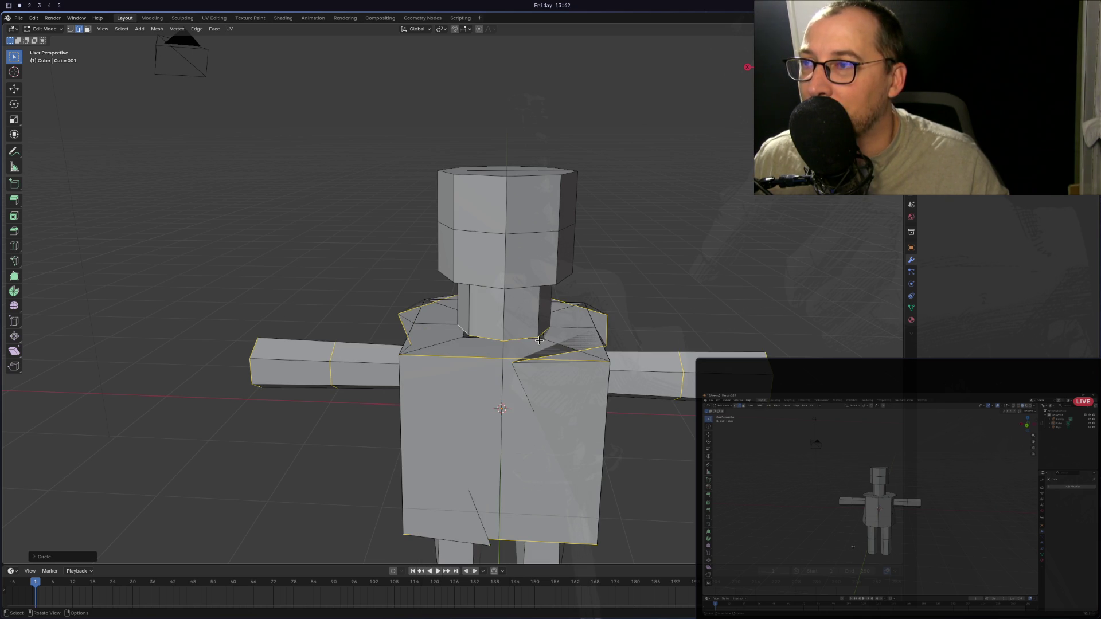
mouse_move(512, 368)
middle_down()
mouse_move(486, 363)
mouse_move(479, 261)
middle_up()
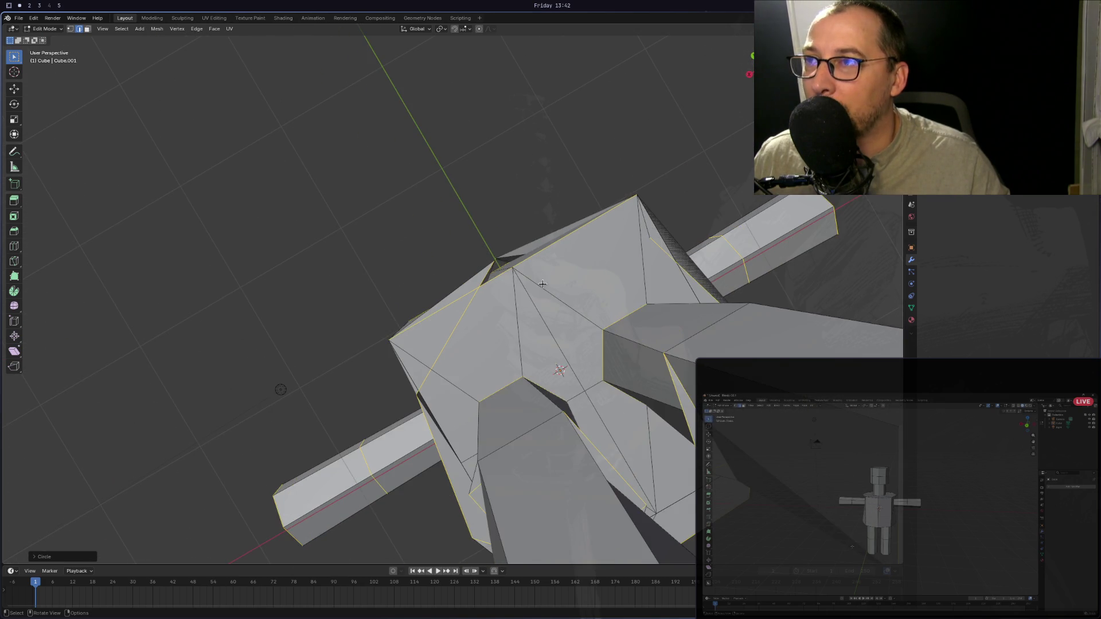
mouse_move(543, 284)
middle_down()
mouse_move(585, 279)
mouse_move(541, 257)
mouse_move(547, 406)
mouse_move(385, 429)
middle_up()
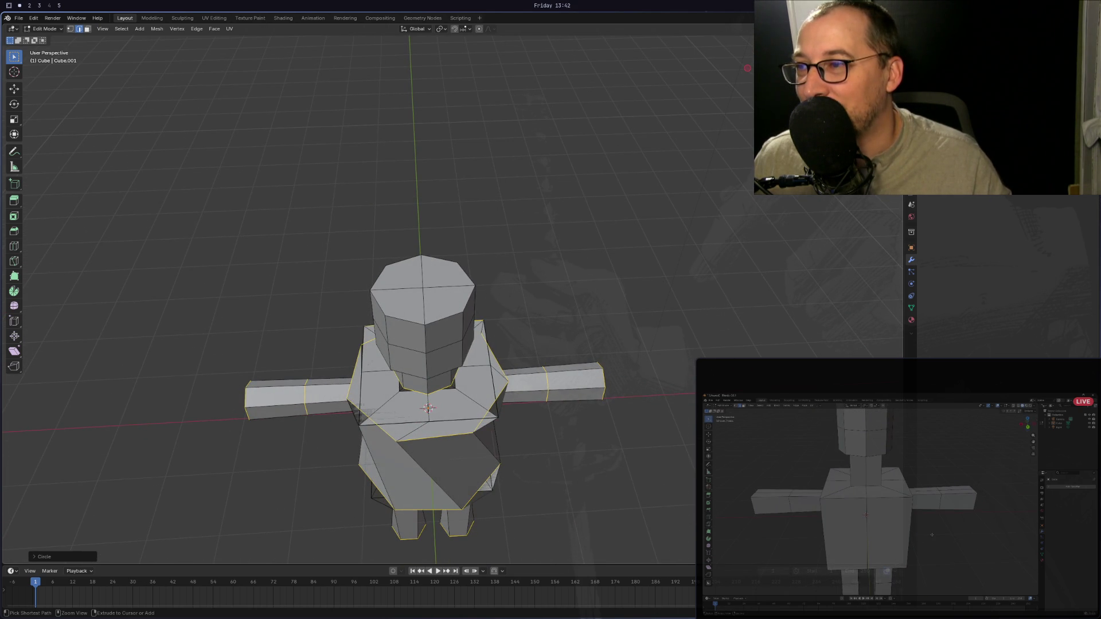
middle_drag(385, 429, 385, 376)
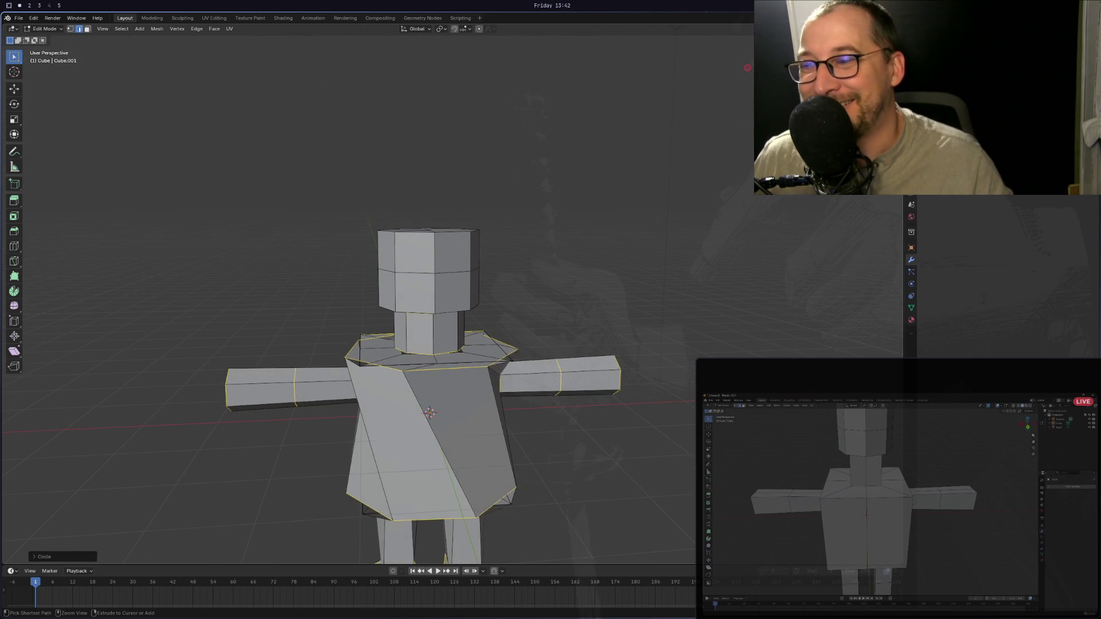
key(ctrl+z)
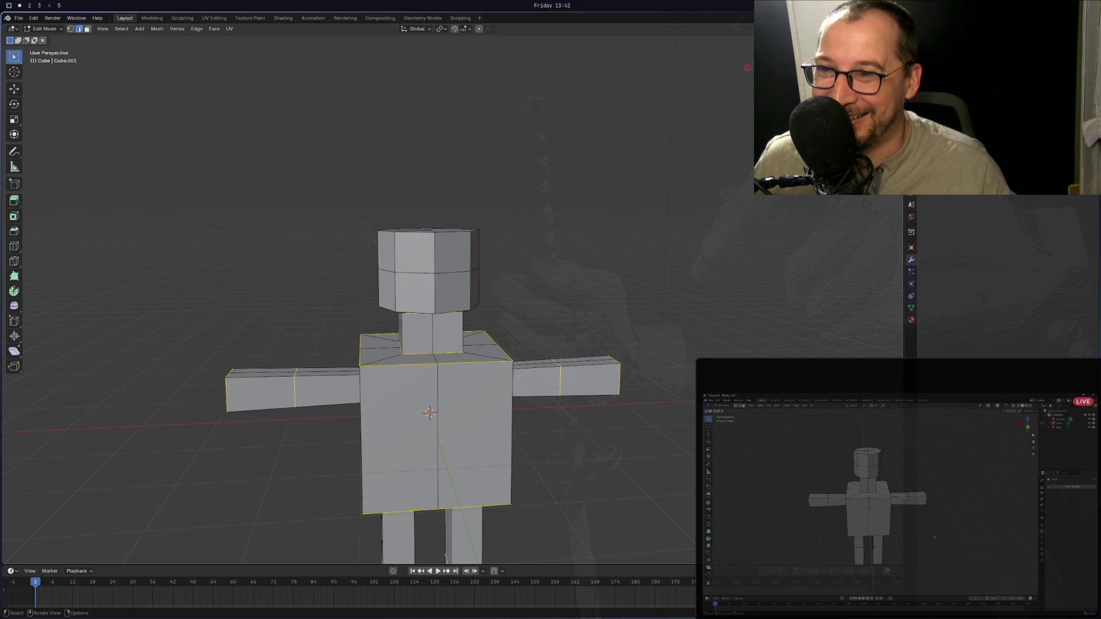
Select all vertices and Merge by Distance, removing 60 duplicate vertices.
key(1)
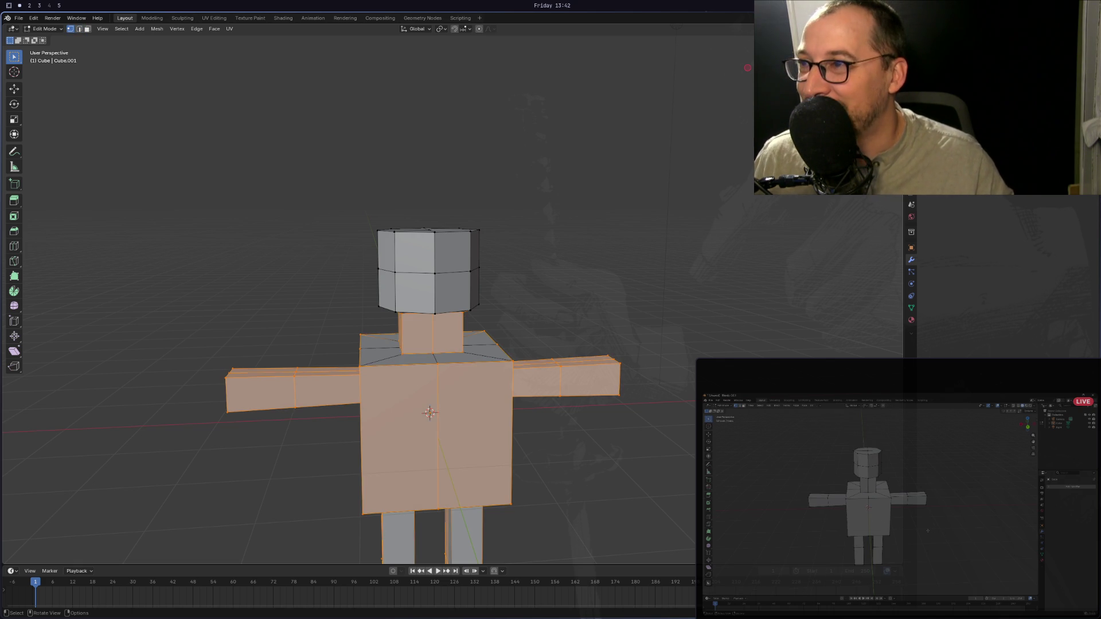
mouse_move(352, 397)
middle_down()
mouse_move(441, 402)
mouse_move(398, 400)
middle_up()
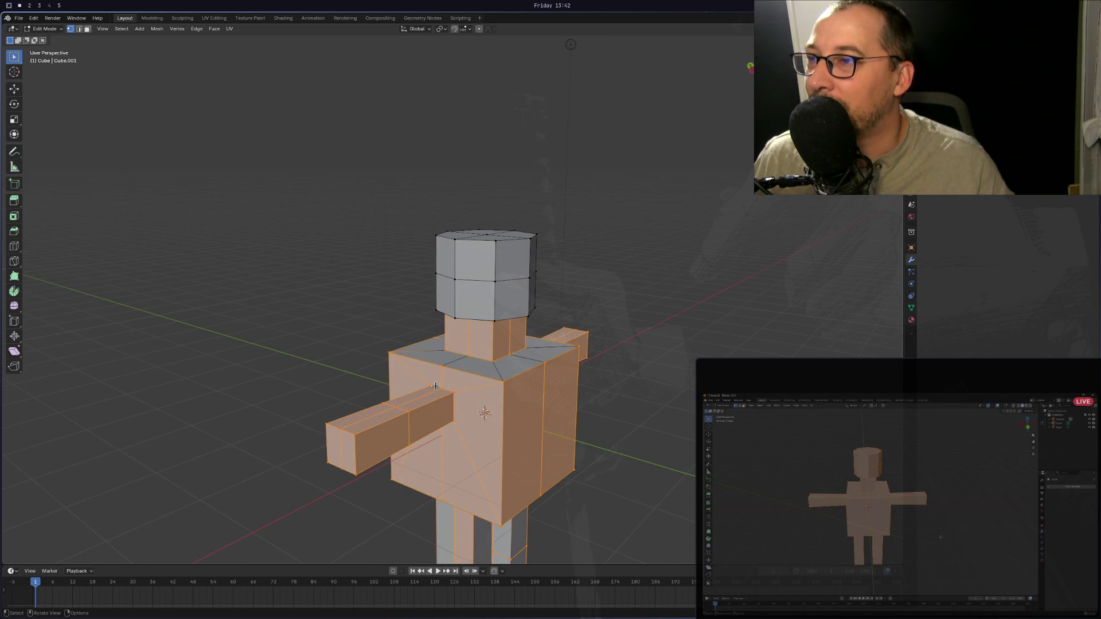
key(a)
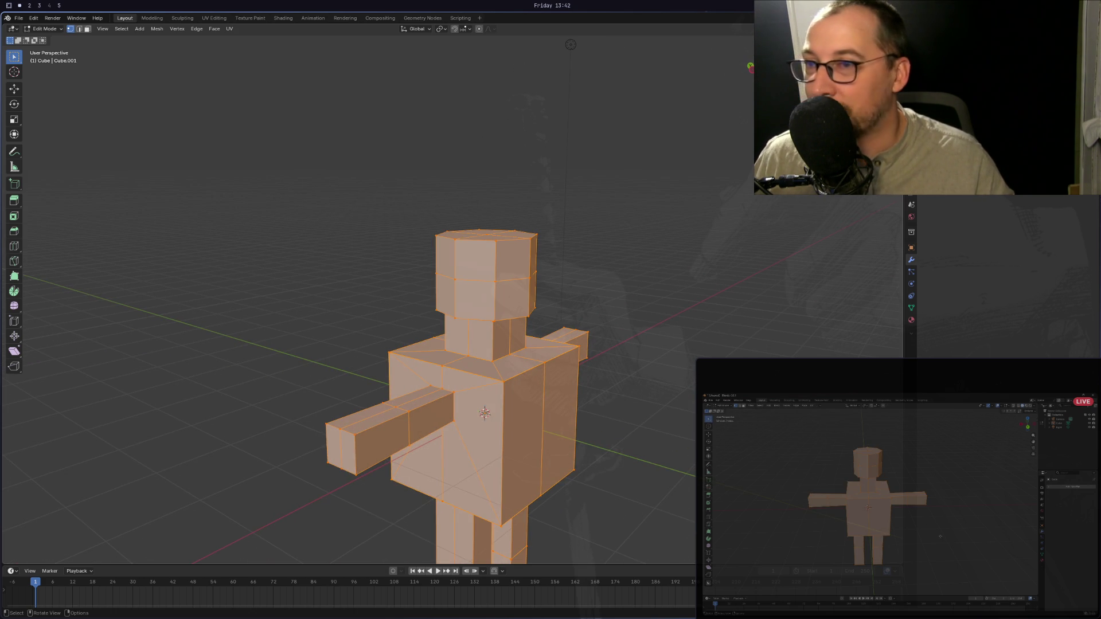
middle_drag(401, 367, 338, 365)
key(m)
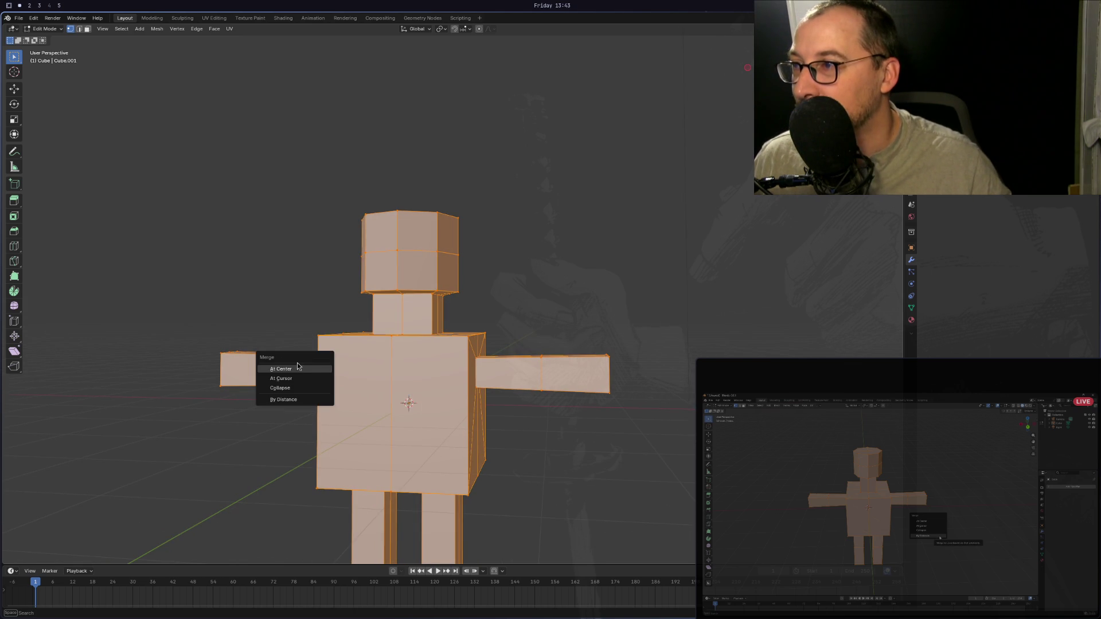
click(288, 399)
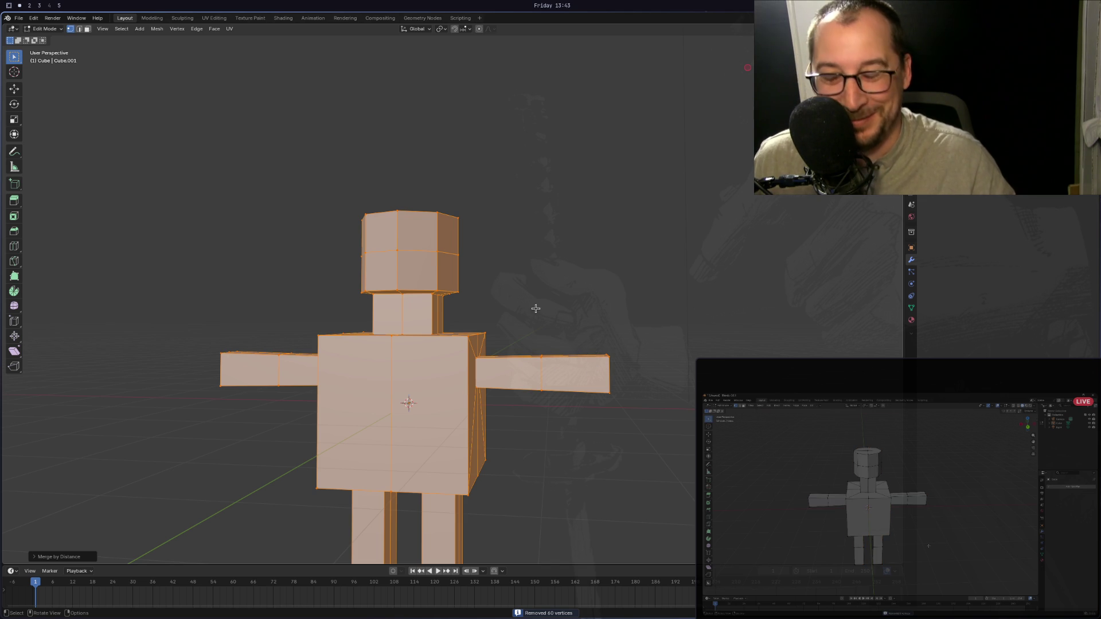
mouse_move(545, 304)
middle_down()
mouse_move(329, 324)
mouse_move(359, 325)
middle_up()
Clear the selection and loop-select the edge ring at the neck base.
click(373, 317)
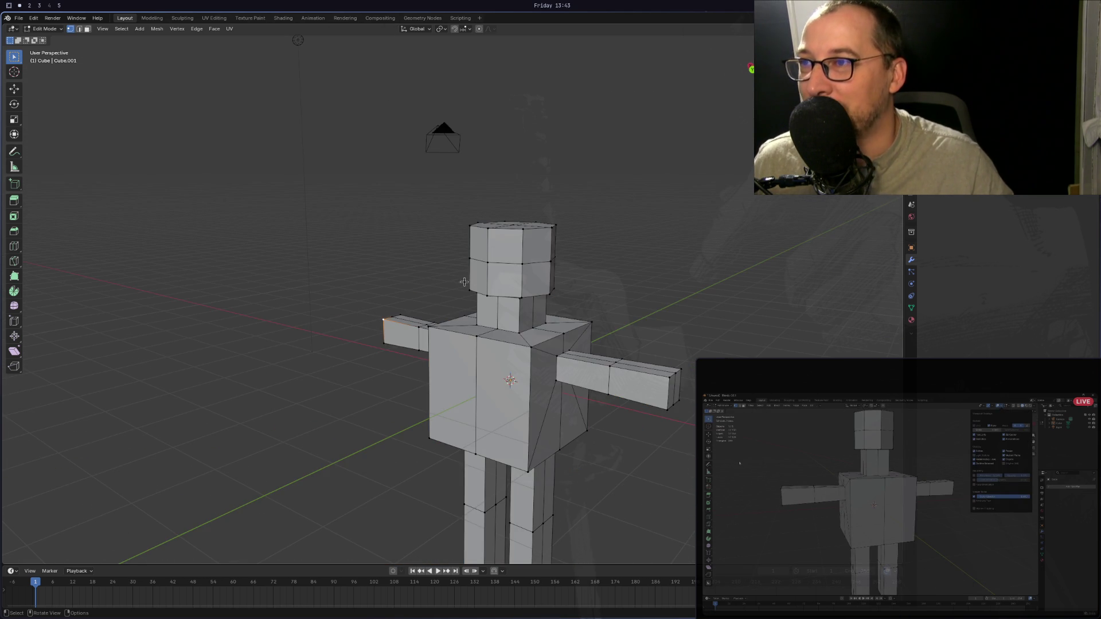
middle_drag(464, 282, 495, 286)
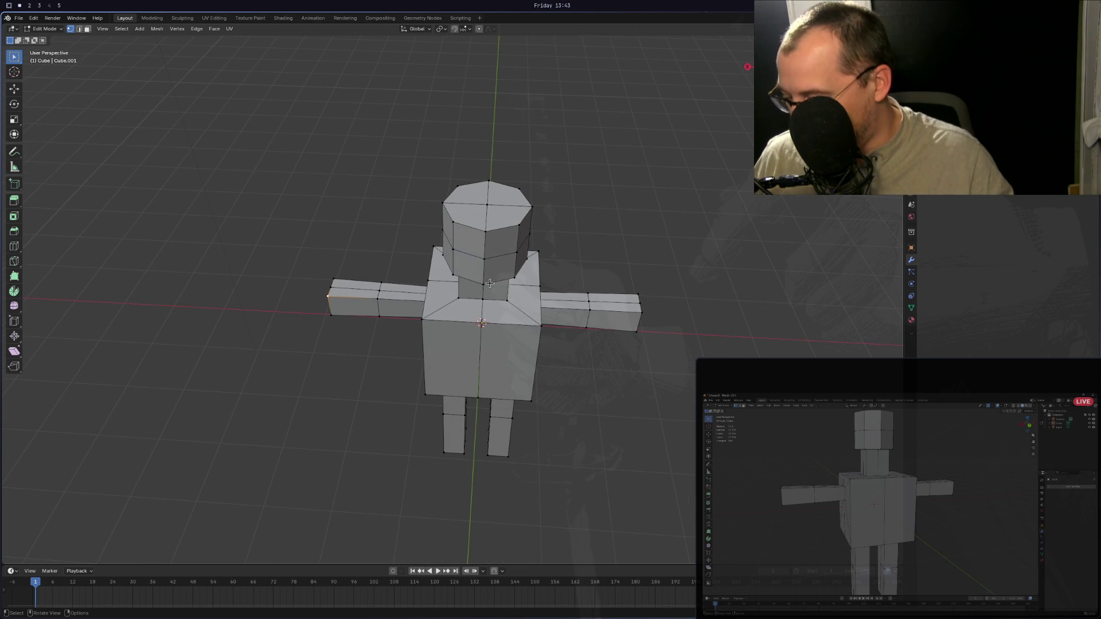
alt+click(472, 297)
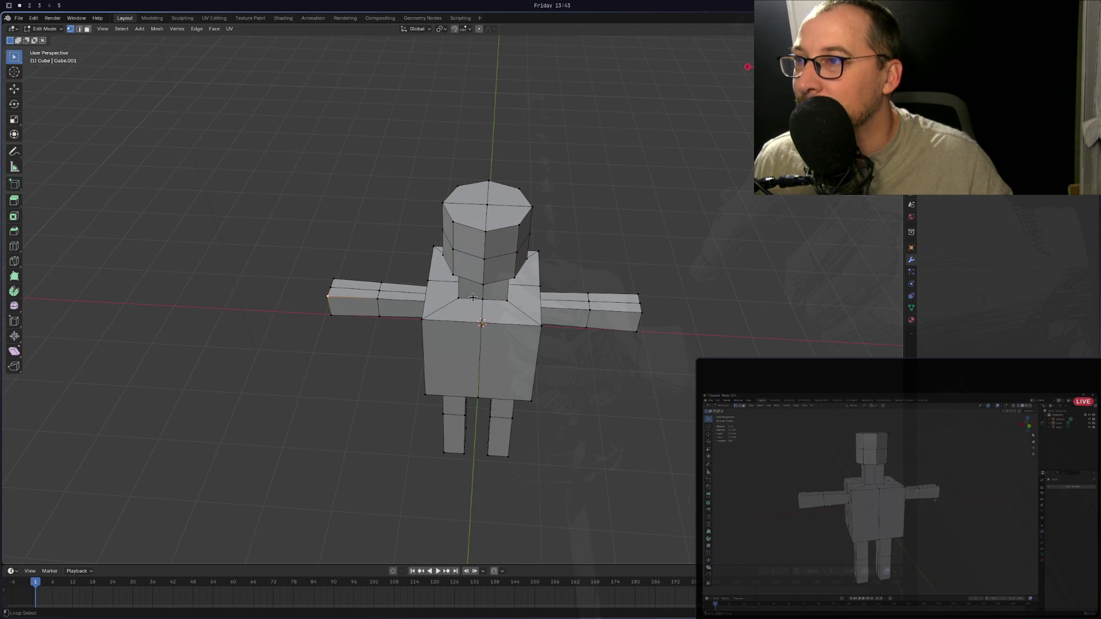
middle_drag(471, 298, 435, 293)
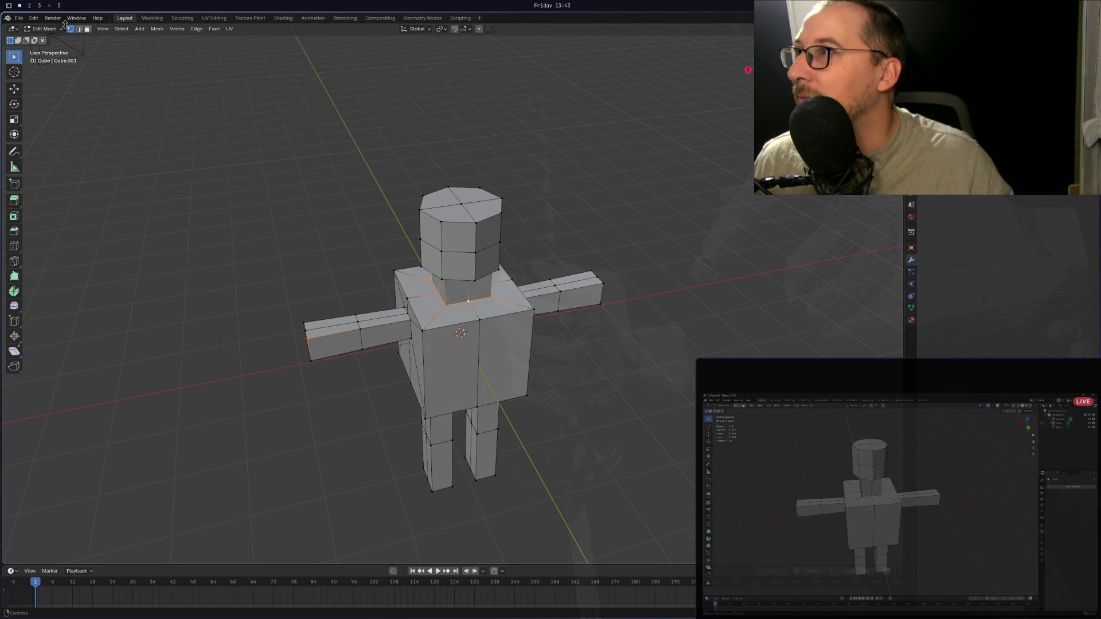
In Edge select mode, select the neck-base loop, the chest loop and one torso loop.
click(79, 29)
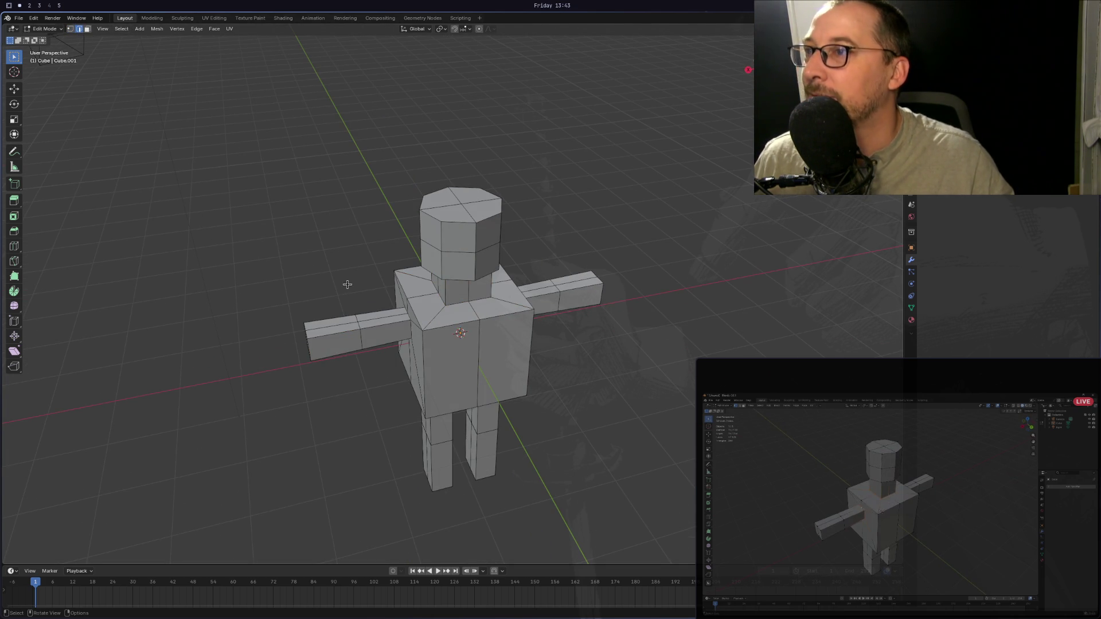
alt+click(471, 303)
mouse_move(458, 301)
middle_down()
mouse_move(654, 277)
mouse_move(652, 258)
mouse_move(266, 287)
mouse_move(184, 329)
mouse_move(385, 330)
mouse_move(367, 321)
mouse_move(447, 303)
middle_up()
alt+click(491, 405)
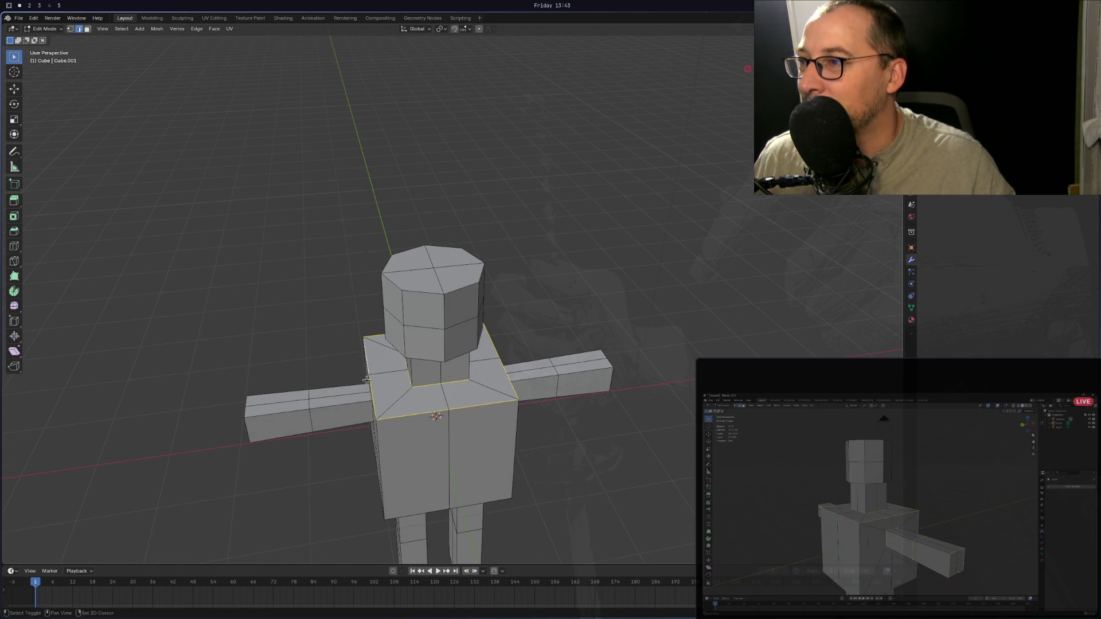
middle_drag(372, 367, 441, 380)
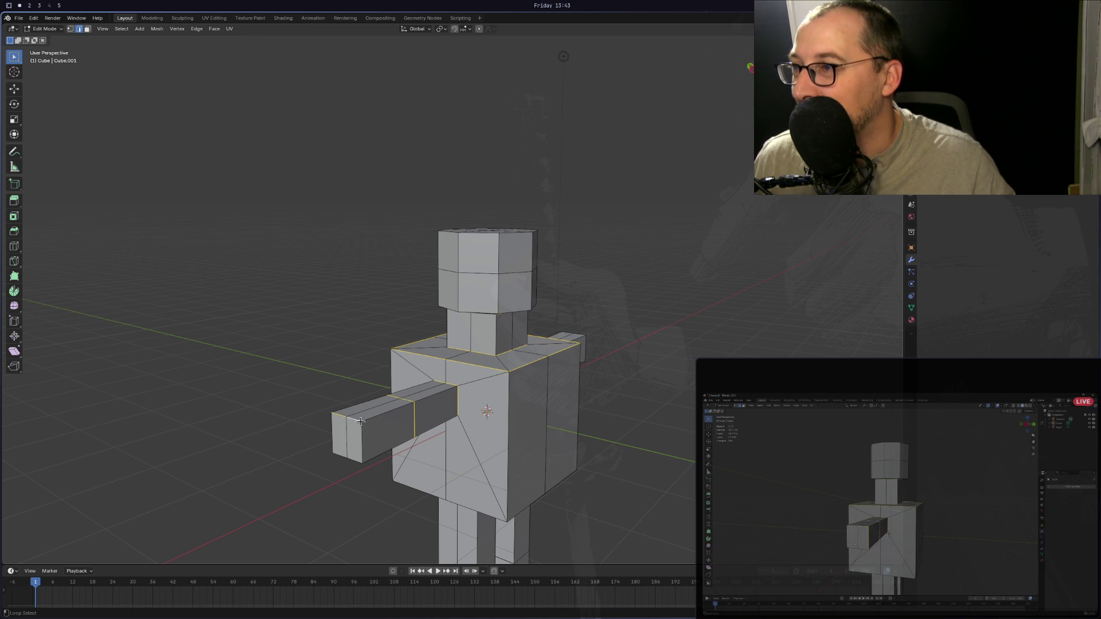
mouse_move(360, 421)
middle_down()
mouse_move(432, 405)
mouse_move(372, 397)
middle_up()
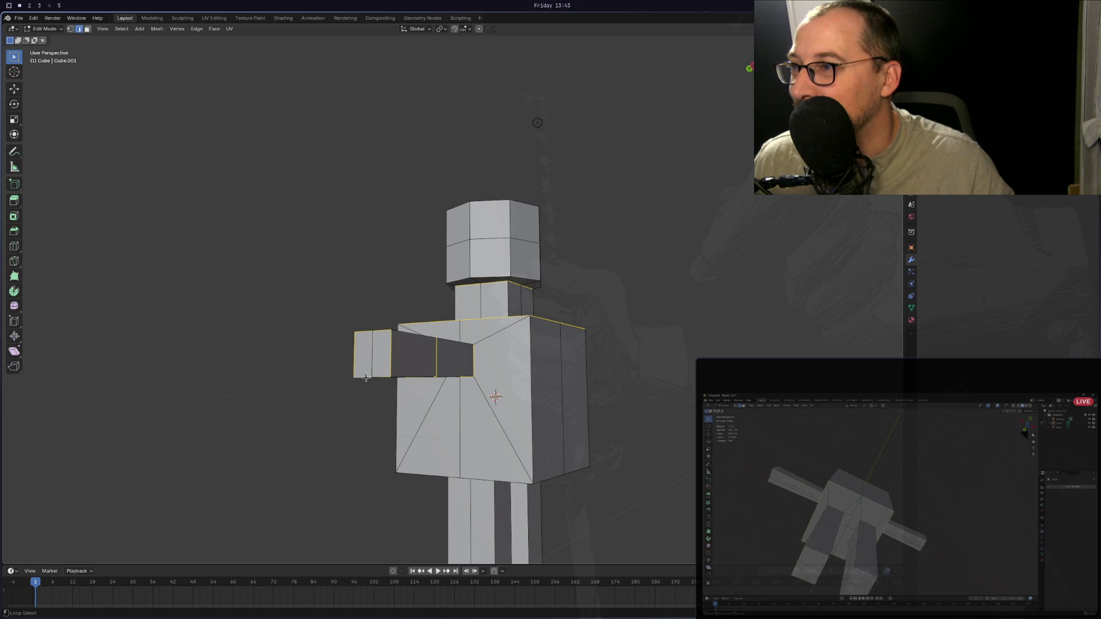
mouse_move(366, 377)
middle_down()
mouse_move(658, 291)
mouse_move(475, 368)
mouse_move(497, 313)
middle_up()
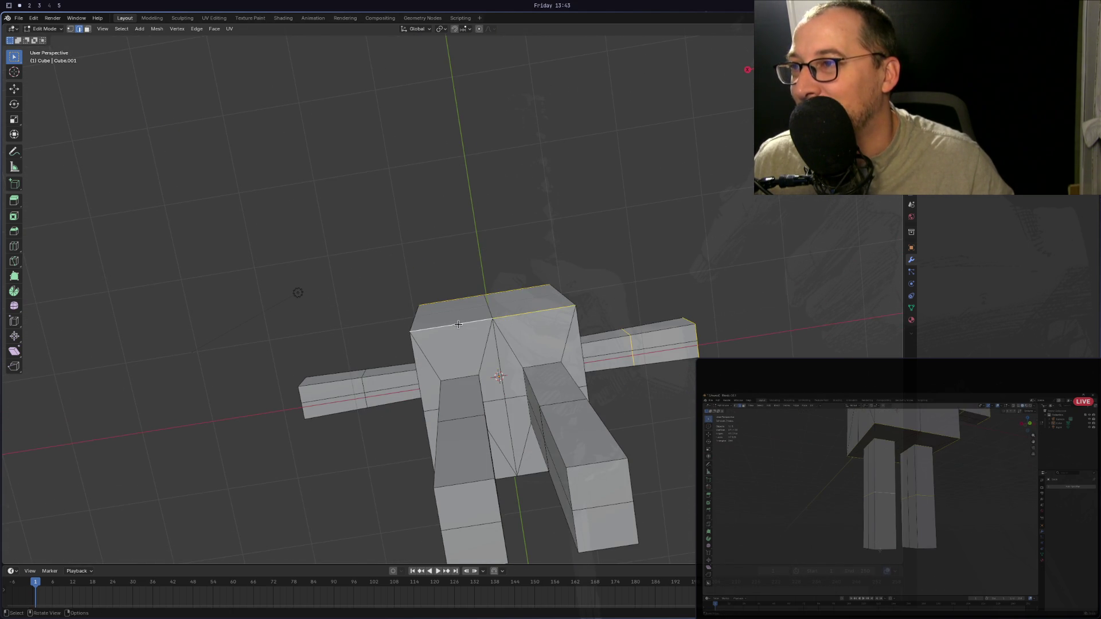
mouse_move(456, 320)
middle_down()
mouse_move(533, 328)
mouse_move(398, 340)
middle_up()
alt+shift+click(399, 340)
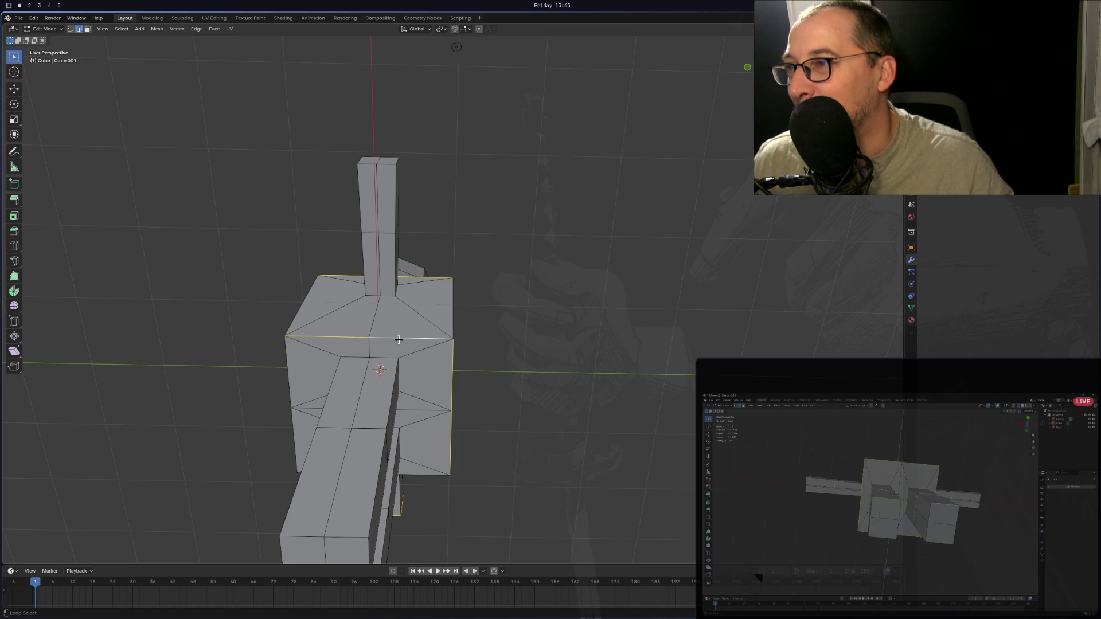
middle_drag(328, 348, 481, 356)
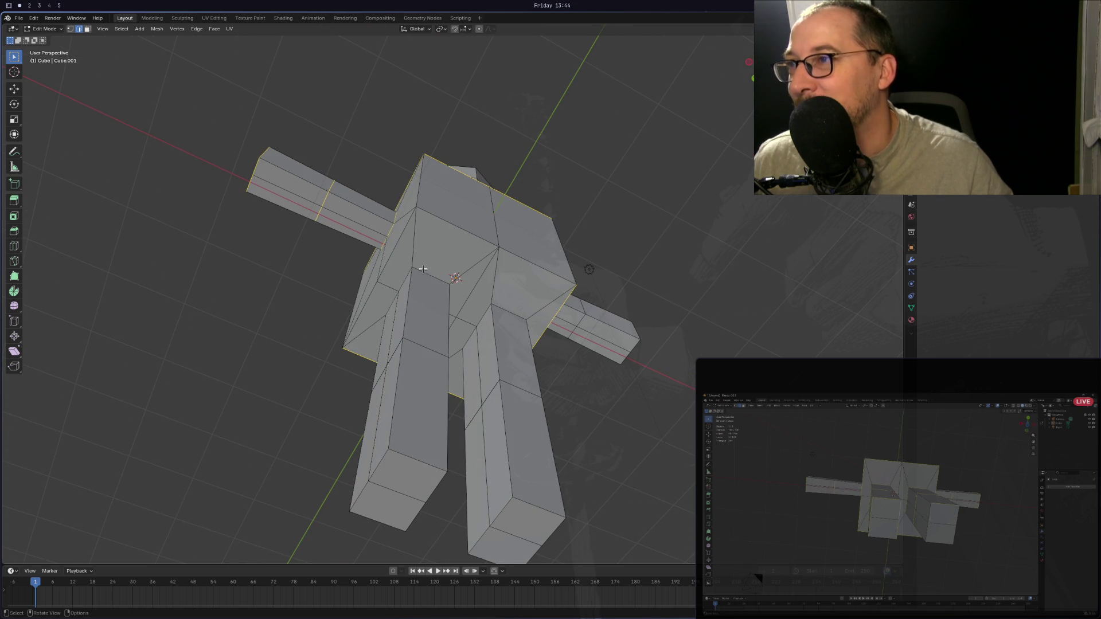
Add three more torso loops and three loops down the left leg to the foot.
alt+shift+click(404, 242)
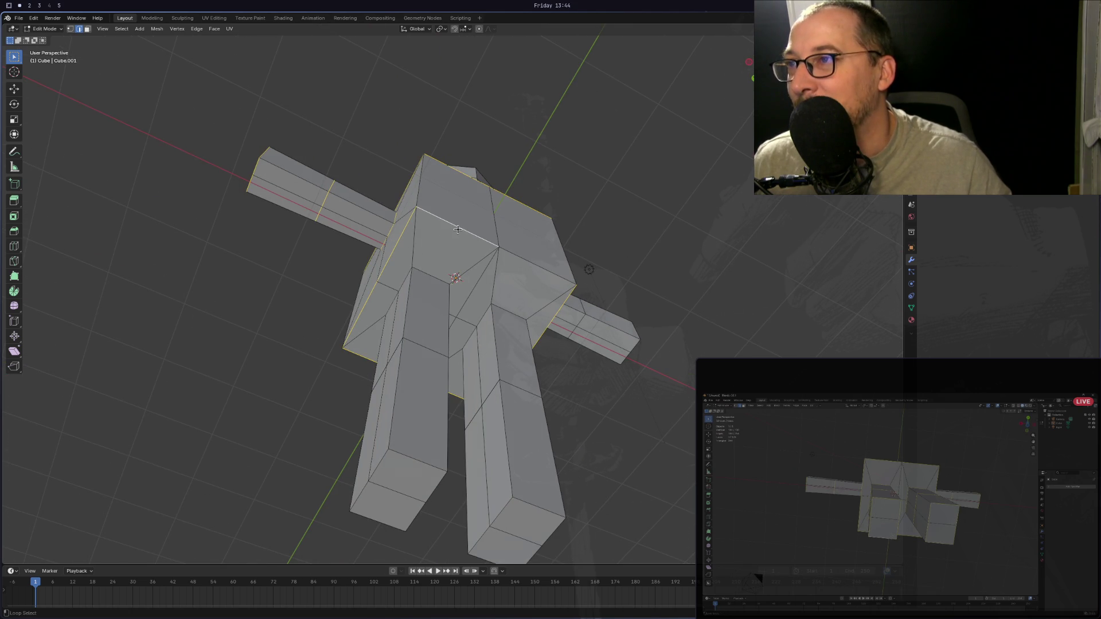
alt+shift+click(493, 305)
alt+shift+click(423, 275)
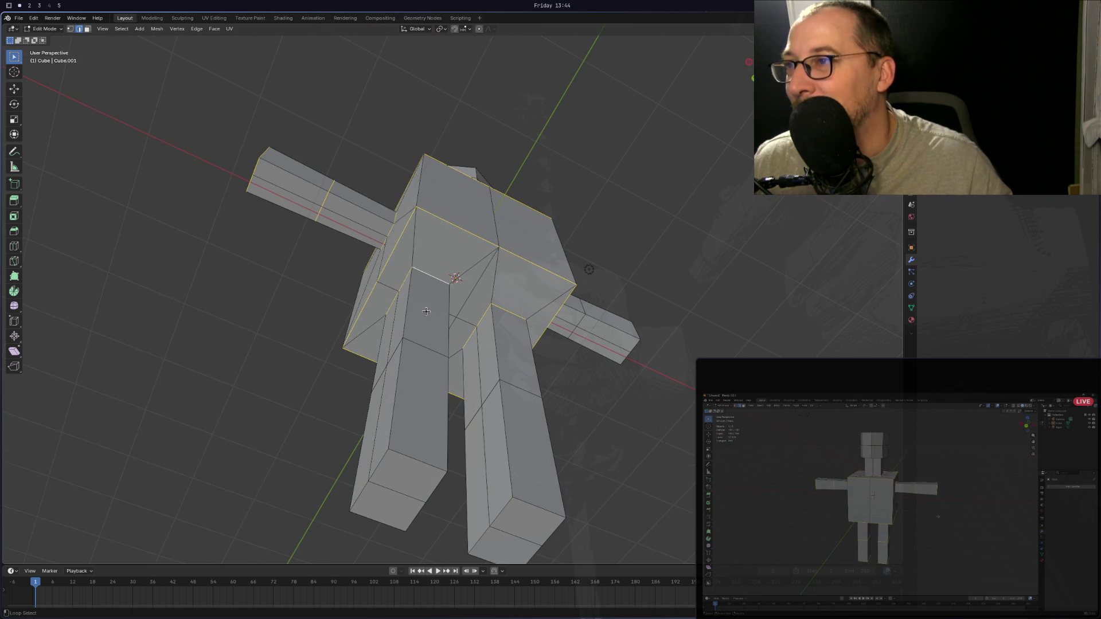
alt+shift+click(420, 345)
alt+shift+click(382, 458)
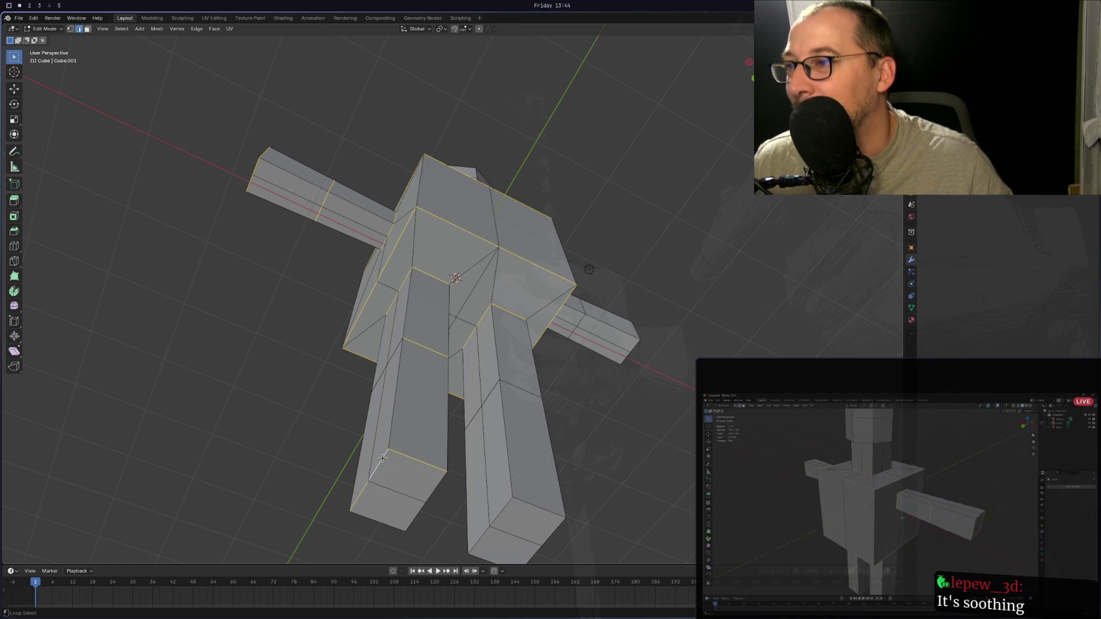
alt+shift+click(410, 516)
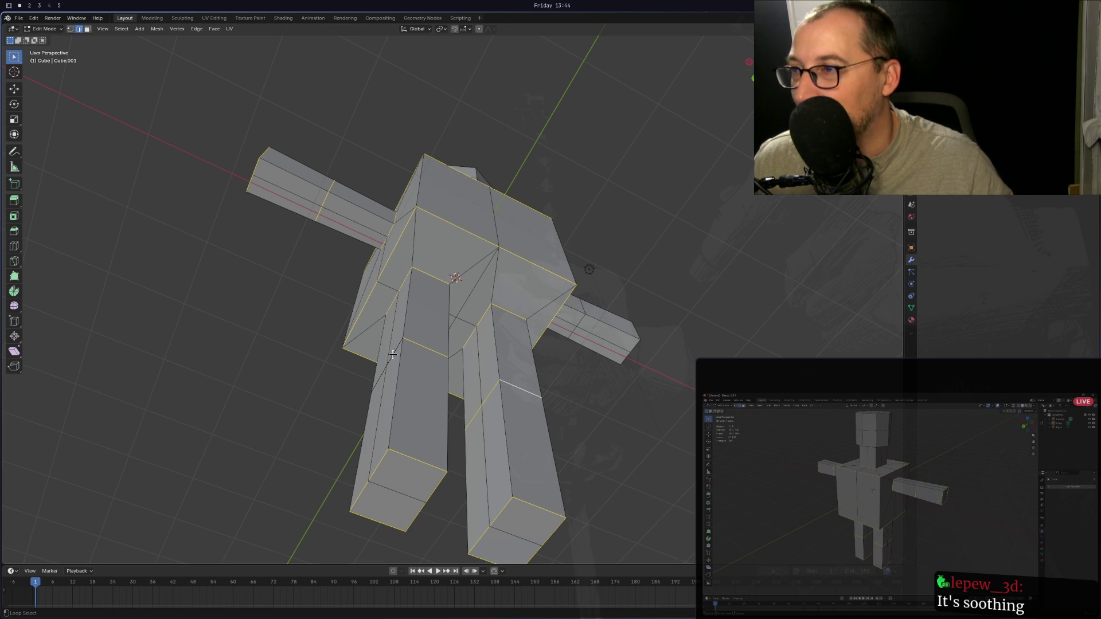
mouse_move(398, 351)
middle_down()
mouse_move(521, 467)
mouse_move(505, 481)
mouse_move(651, 480)
mouse_move(530, 493)
middle_up()
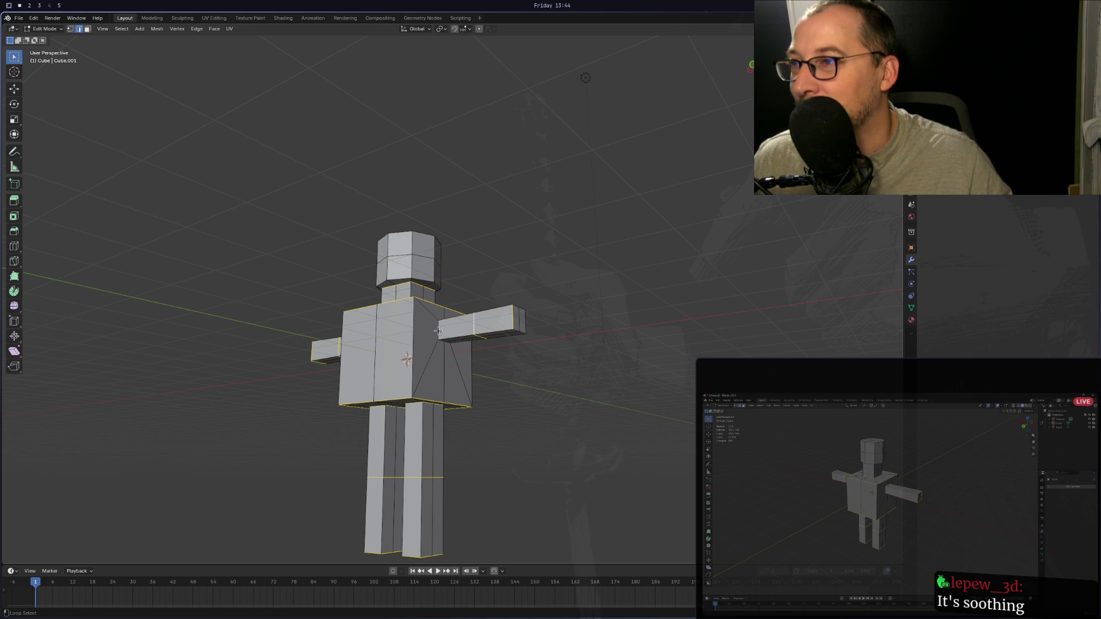
middle_drag(477, 332, 420, 355)
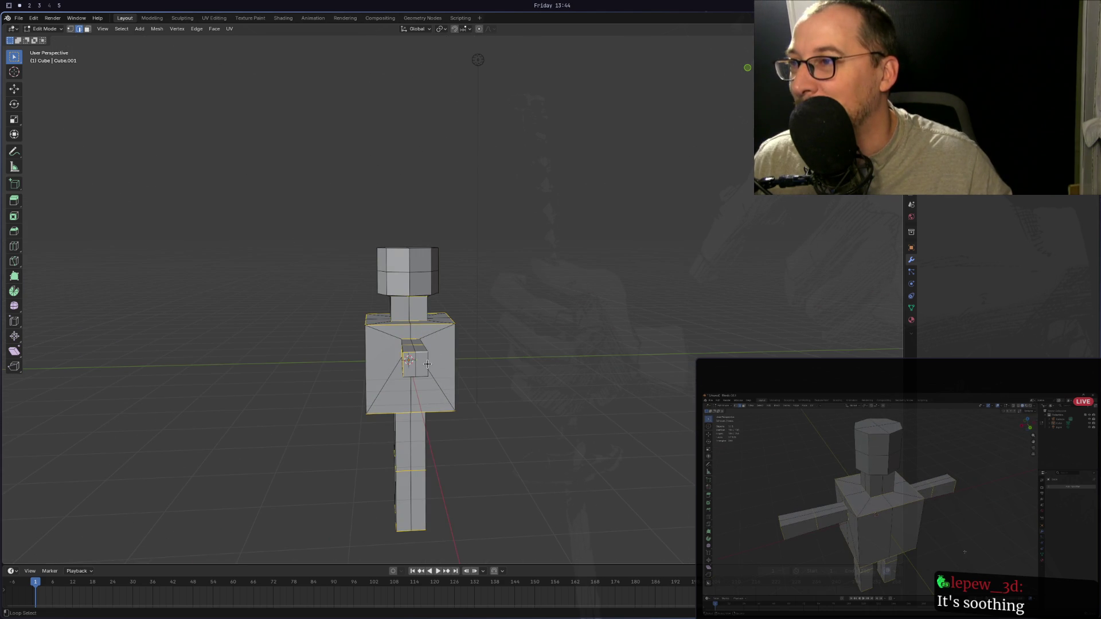
mouse_move(422, 377)
middle_down()
mouse_move(347, 364)
mouse_move(407, 425)
mouse_move(498, 384)
mouse_move(457, 364)
mouse_move(490, 366)
middle_up()
Apply LoopTools Circle to the selected torso and leg edge loops from the Ctrl+E menu.
key(ctrl+e)
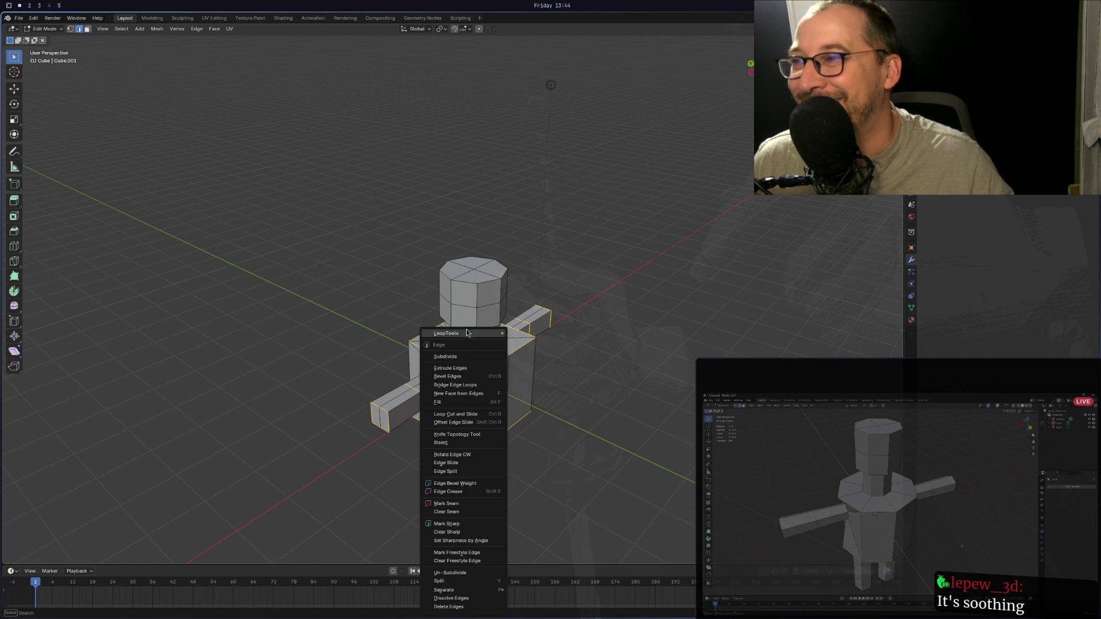
mouse_move(492, 333)
click(537, 343)
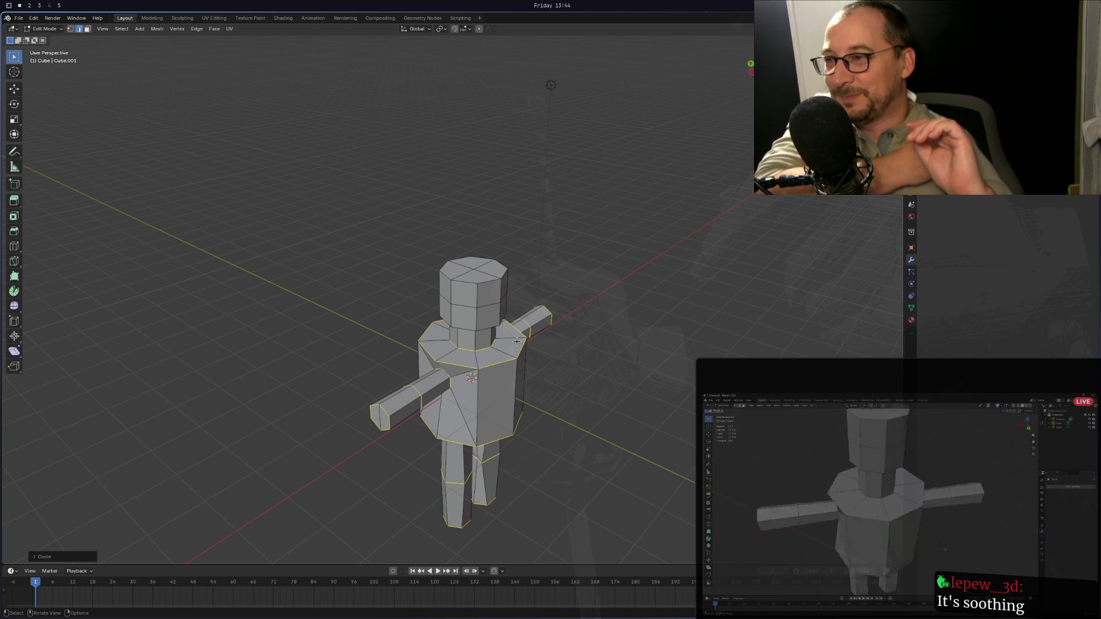
mouse_move(517, 341)
middle_down()
mouse_move(482, 309)
mouse_move(526, 307)
mouse_move(501, 304)
mouse_move(508, 259)
mouse_move(553, 241)
mouse_move(599, 248)
mouse_move(572, 252)
mouse_move(488, 327)
middle_up()
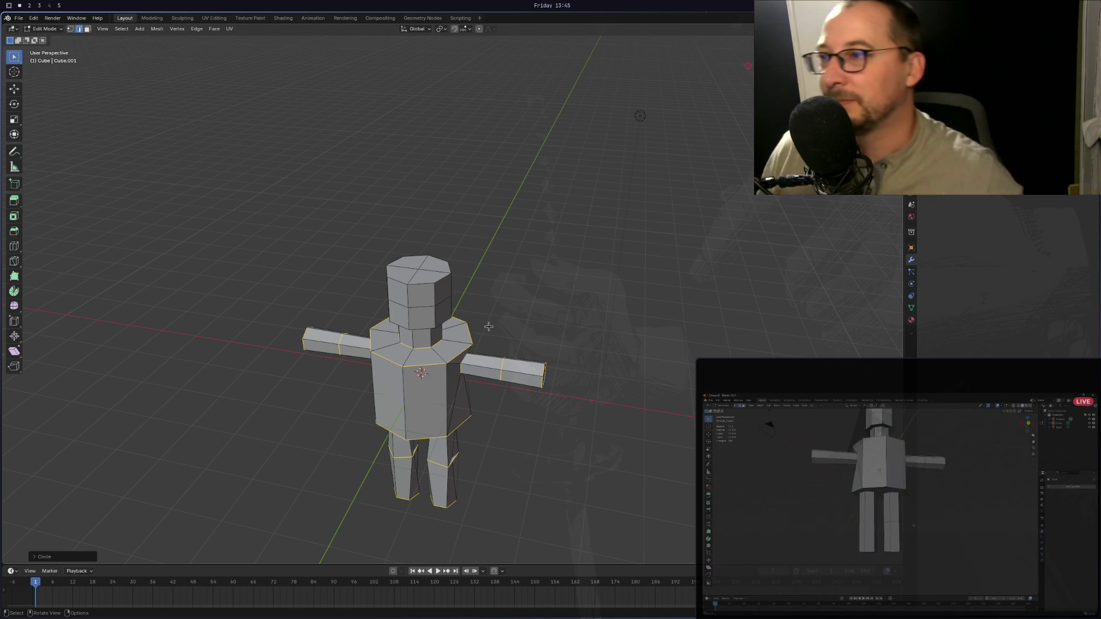
Orbit and zoom around the model to bring the hexagonal hole into view.
mouse_move(445, 464)
middle_down()
mouse_move(454, 467)
mouse_move(327, 398)
mouse_move(290, 401)
mouse_move(341, 420)
mouse_move(392, 403)
mouse_move(402, 418)
mouse_move(493, 432)
mouse_move(485, 445)
mouse_move(451, 445)
mouse_move(459, 437)
middle_up()
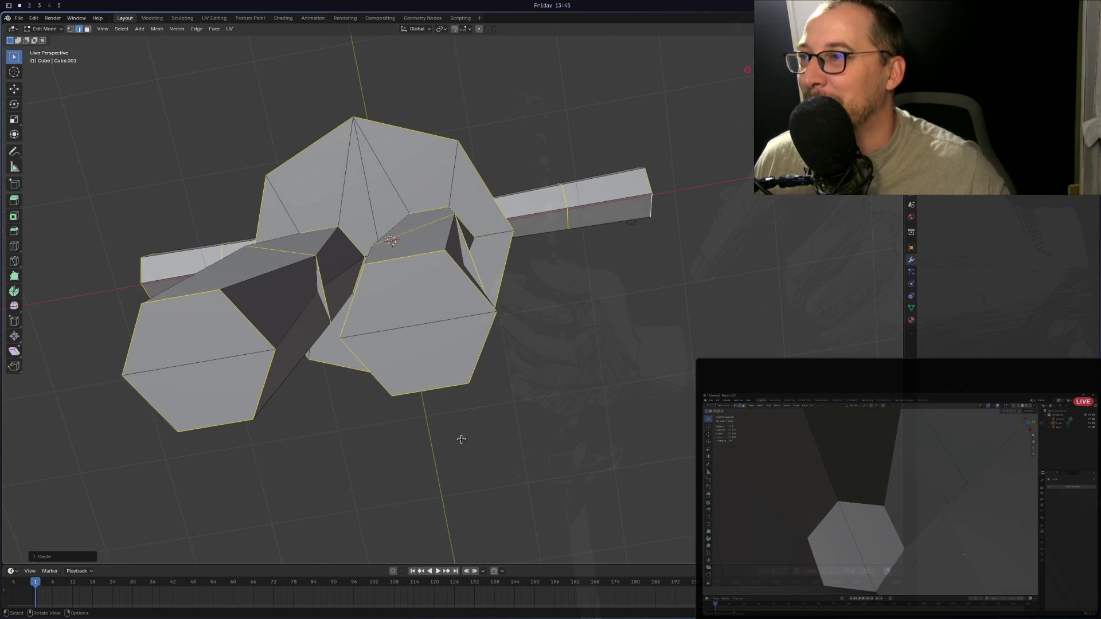
scroll(447, 401, up, 5)
scroll(438, 372, down, 3)
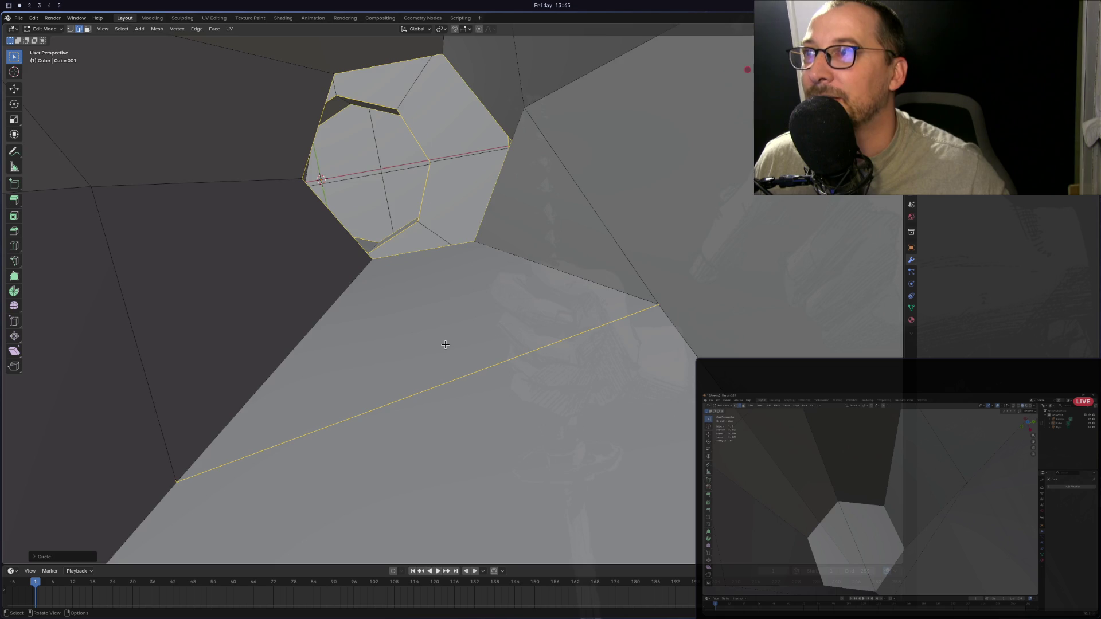
scroll(445, 344, up, 2)
scroll(445, 342, down, 5)
mouse_move(445, 341)
middle_down()
mouse_move(422, 366)
mouse_move(499, 321)
mouse_move(570, 248)
mouse_move(490, 272)
mouse_move(474, 309)
middle_up()
scroll(474, 309, up, 6)
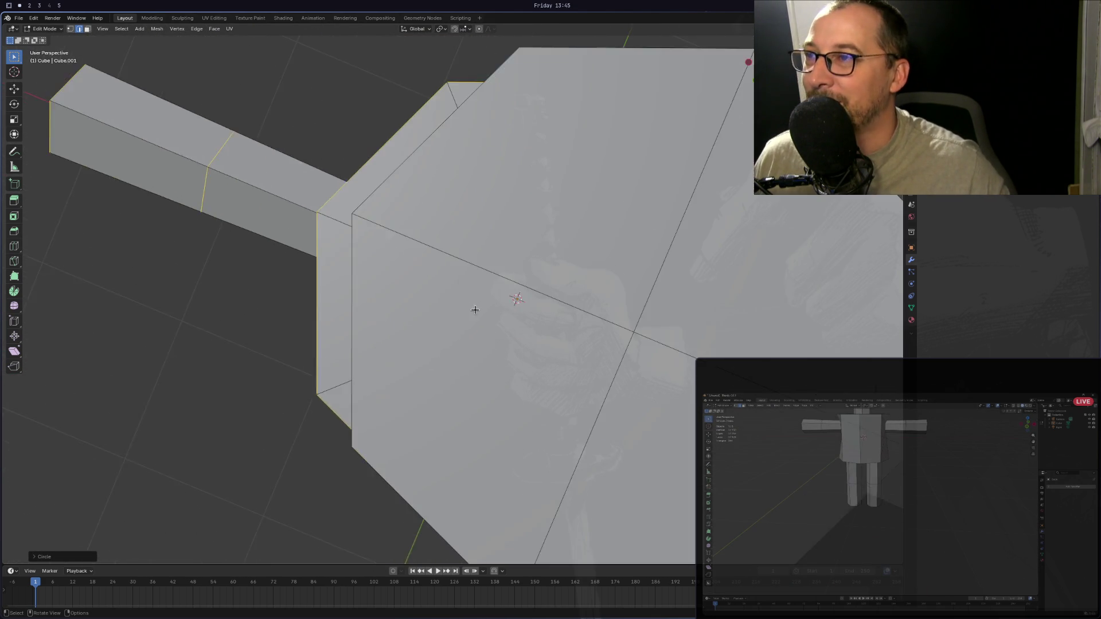
scroll(492, 312, up, 5)
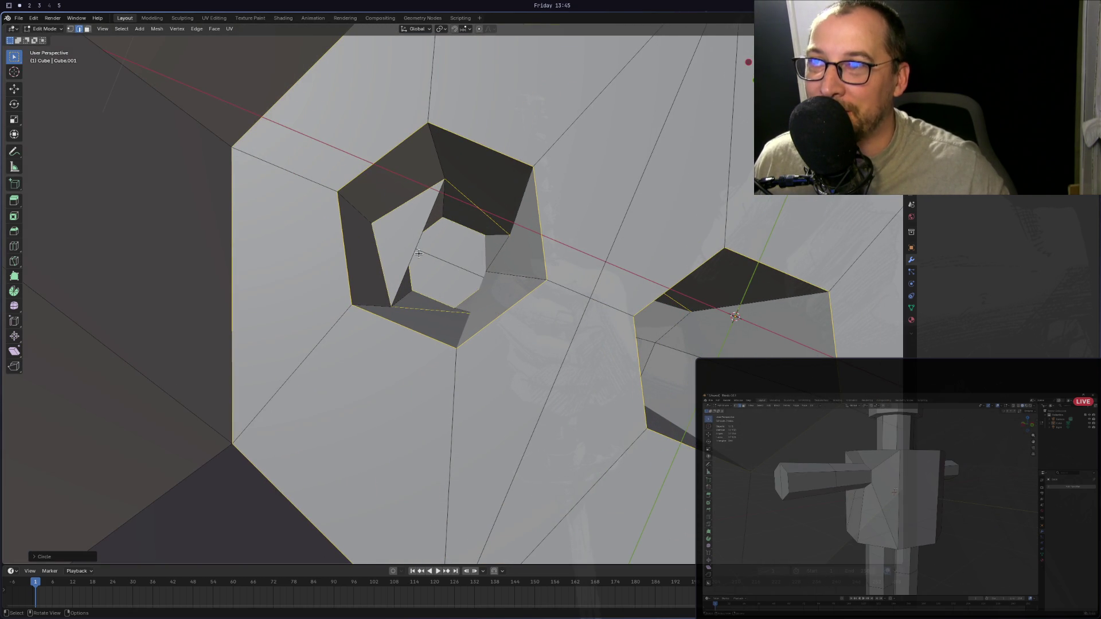
mouse_move(419, 253)
middle_down()
mouse_move(241, 197)
mouse_move(450, 276)
mouse_move(373, 236)
mouse_move(438, 272)
middle_up()
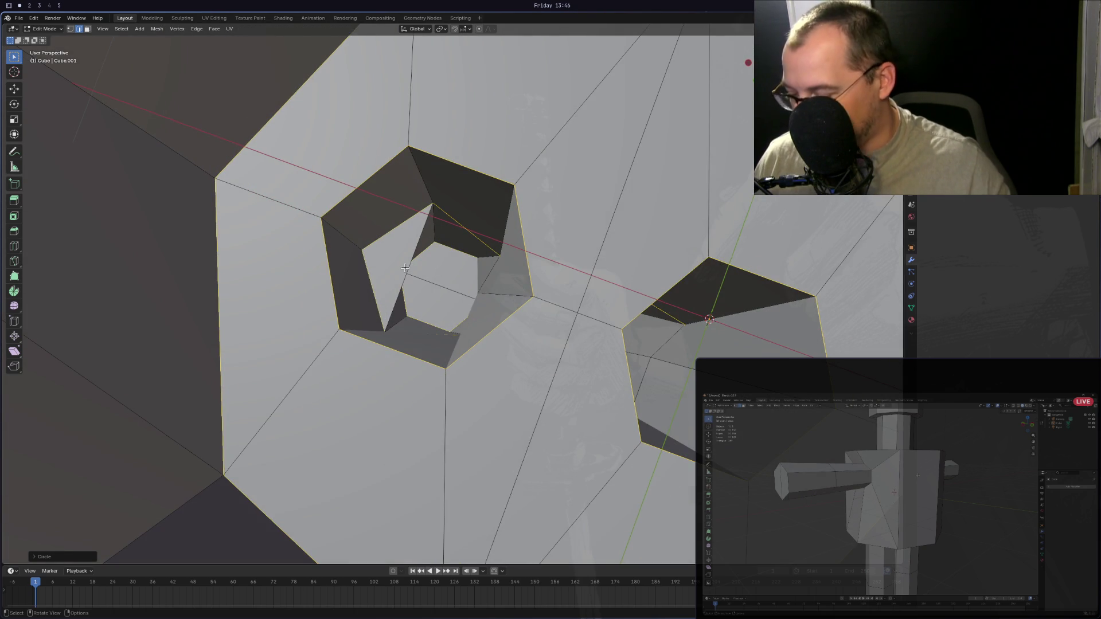
Select the stray triangular face inside the hexagonal hole and inspect it from several angles.
key(ctrl+z)
click(392, 268)
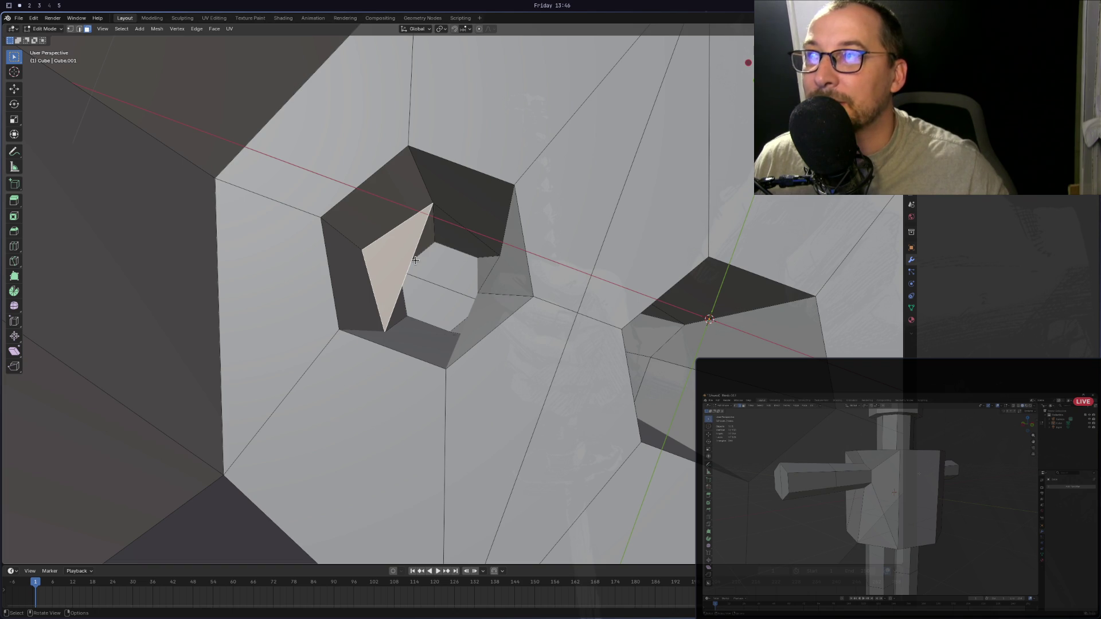
mouse_move(608, 321)
middle_down()
mouse_move(504, 386)
mouse_move(728, 208)
middle_up()
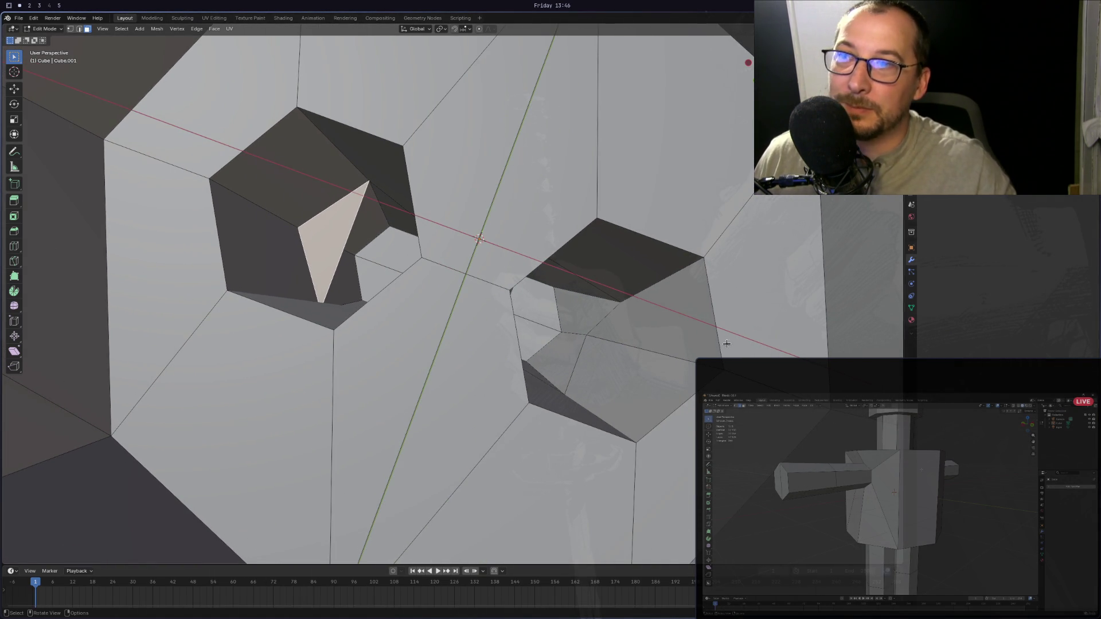
middle_drag(742, 319, 989, 305)
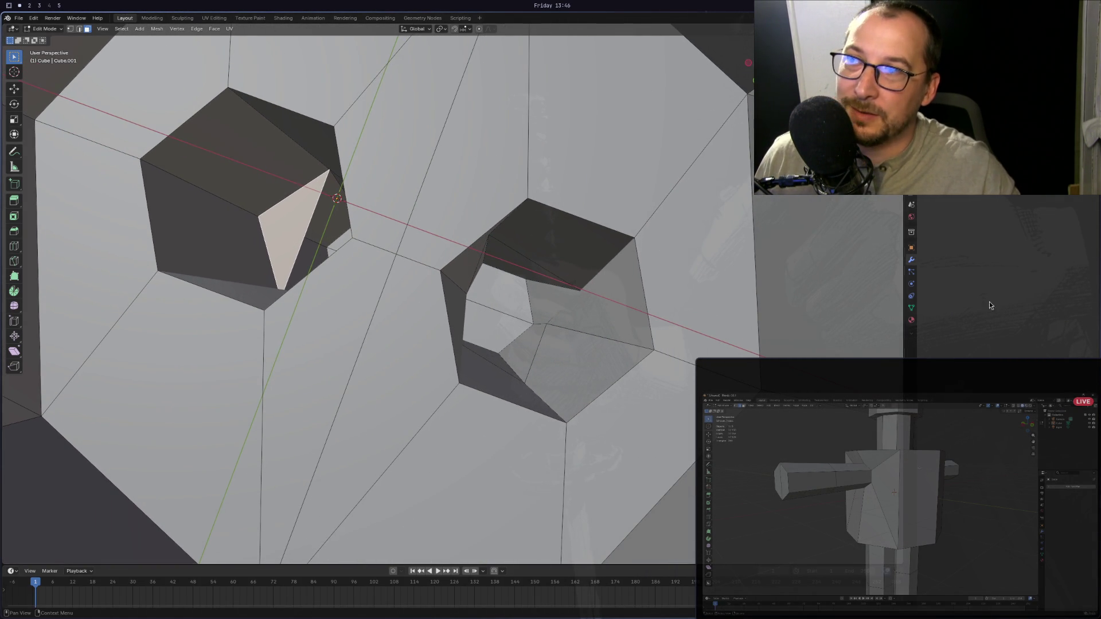
shift+middle_drag(567, 383, 521, 366)
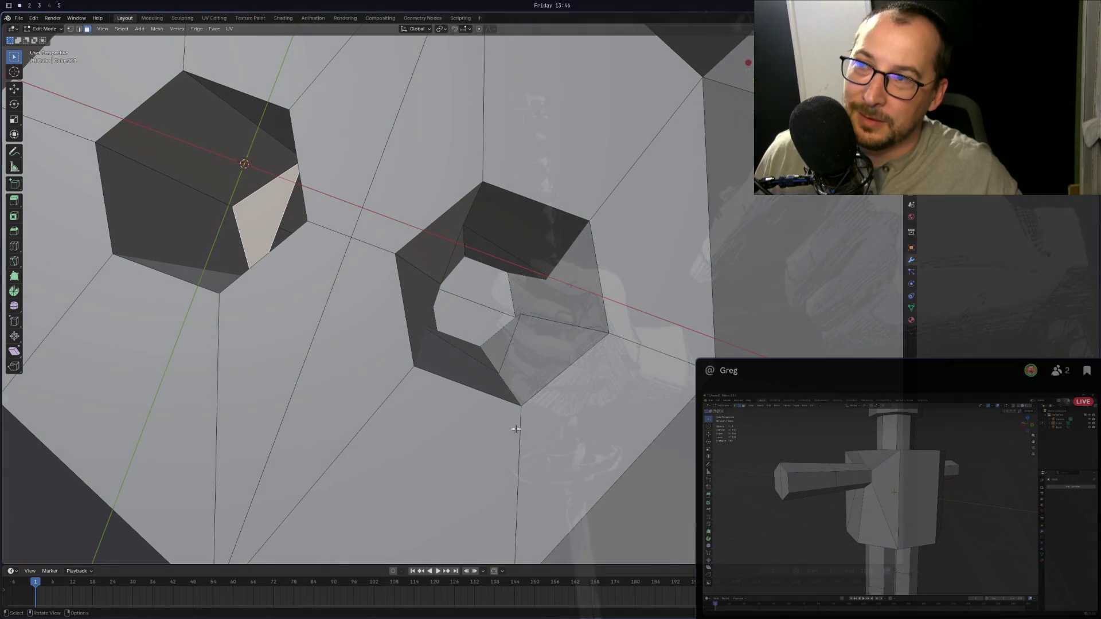
middle_drag(553, 418, 701, 111)
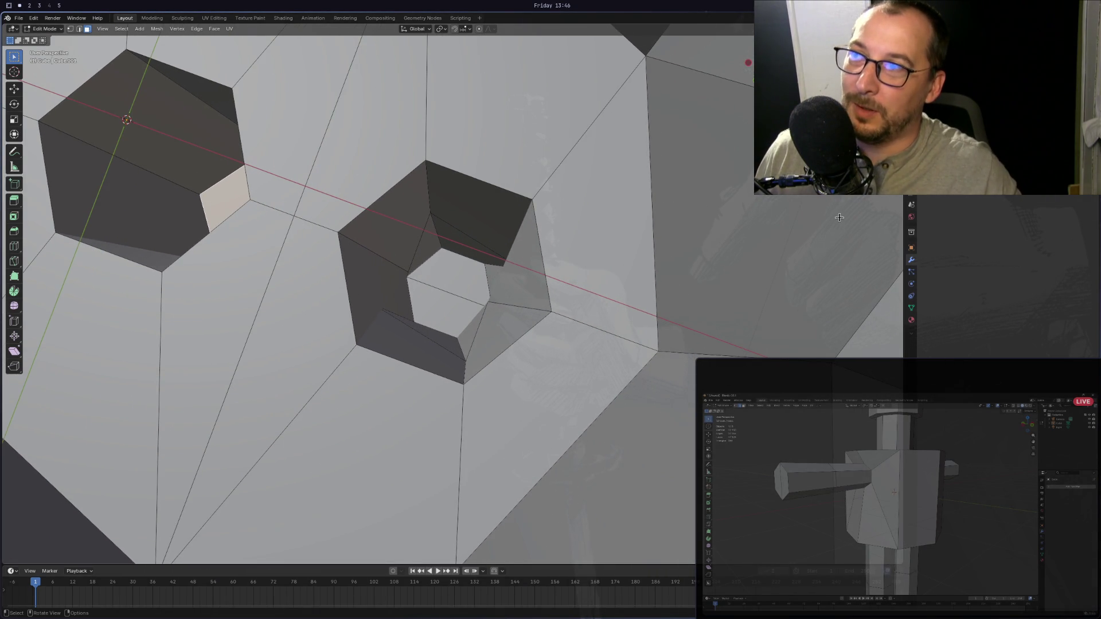
scroll(444, 301, up, 5)
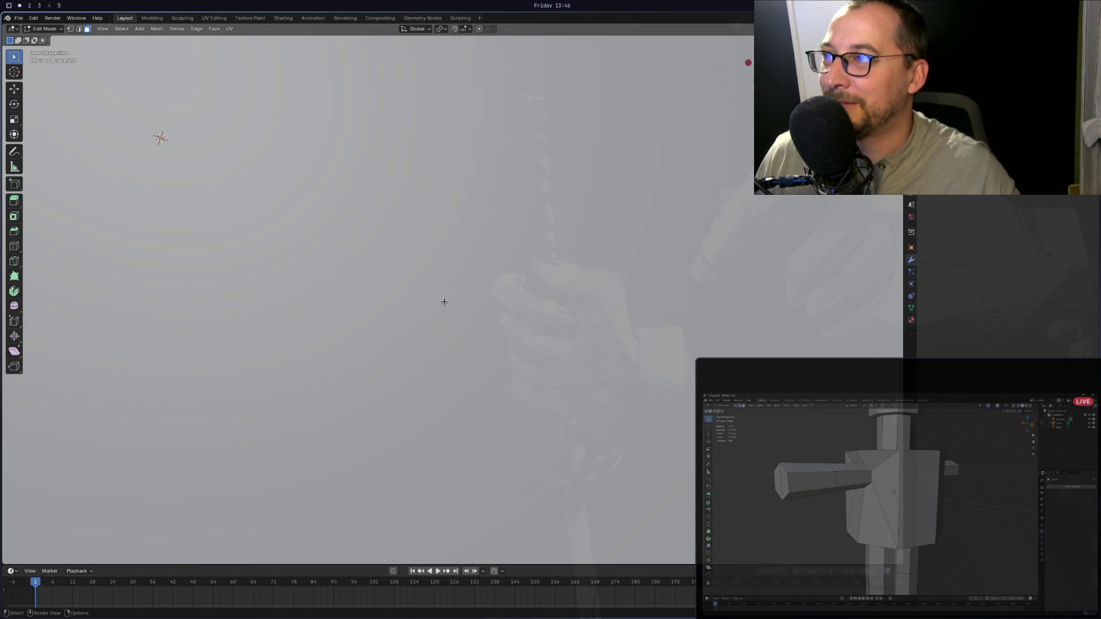
scroll(444, 302, down, 5)
middle_drag(443, 301, 284, 333)
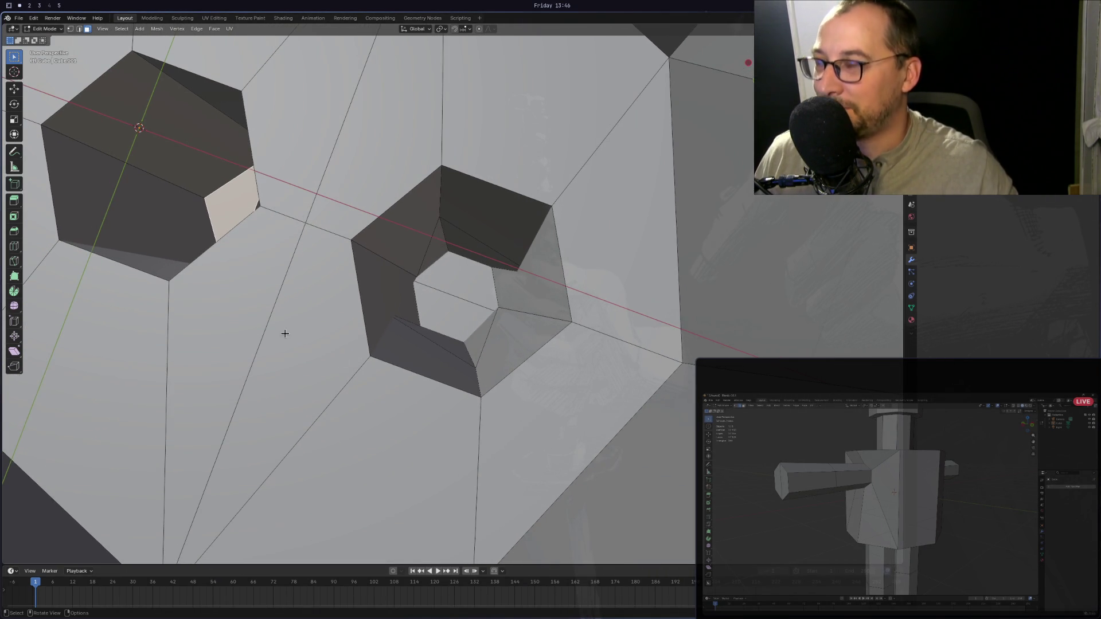
Delete the selected stray triangular face inside the hole.
right_click(319, 273)
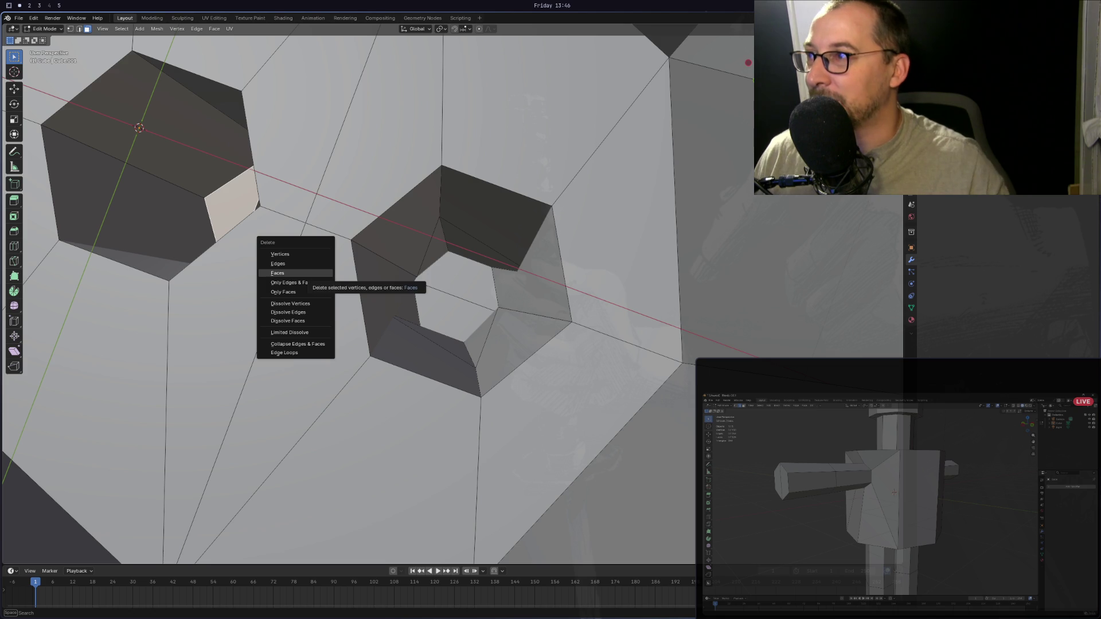
key(Escape)
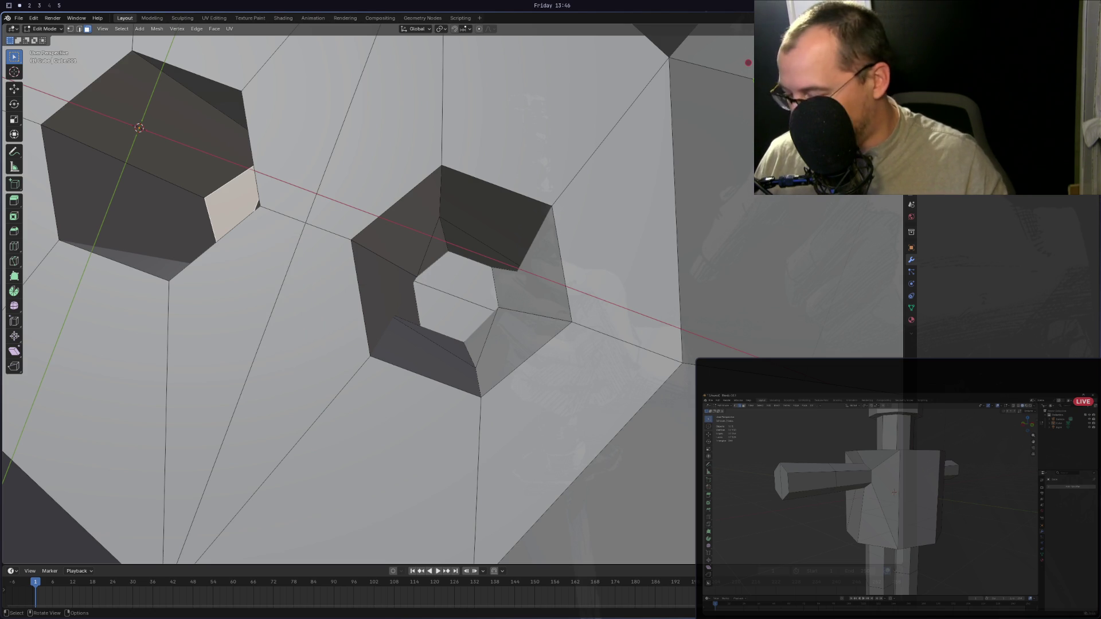
key(x)
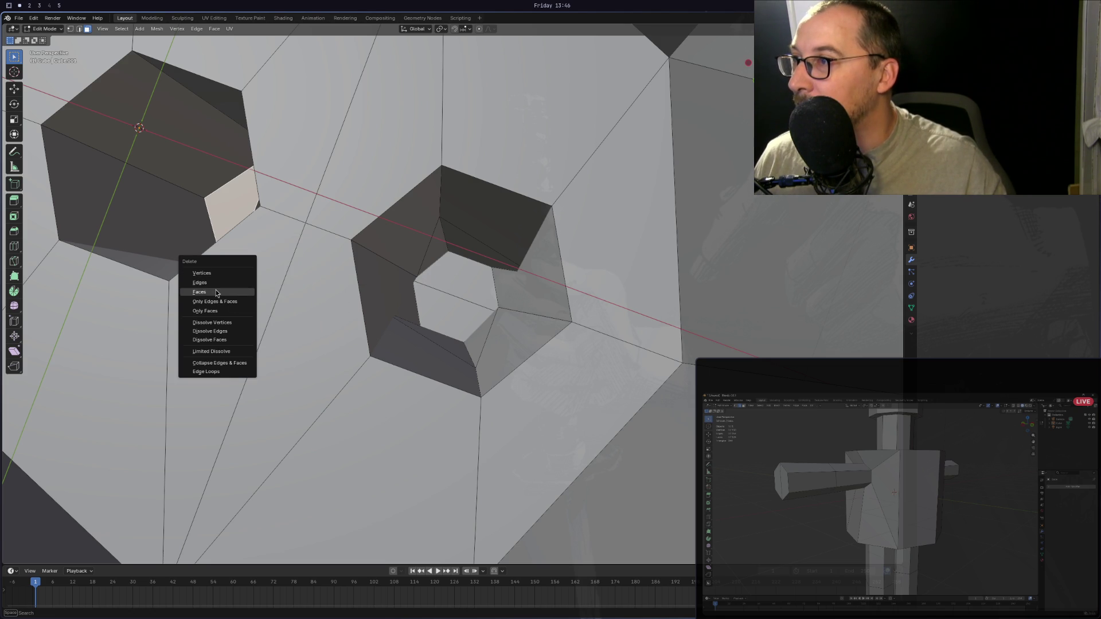
click(217, 292)
scroll(191, 270, up, 5)
middle_drag(238, 256, 157, 399)
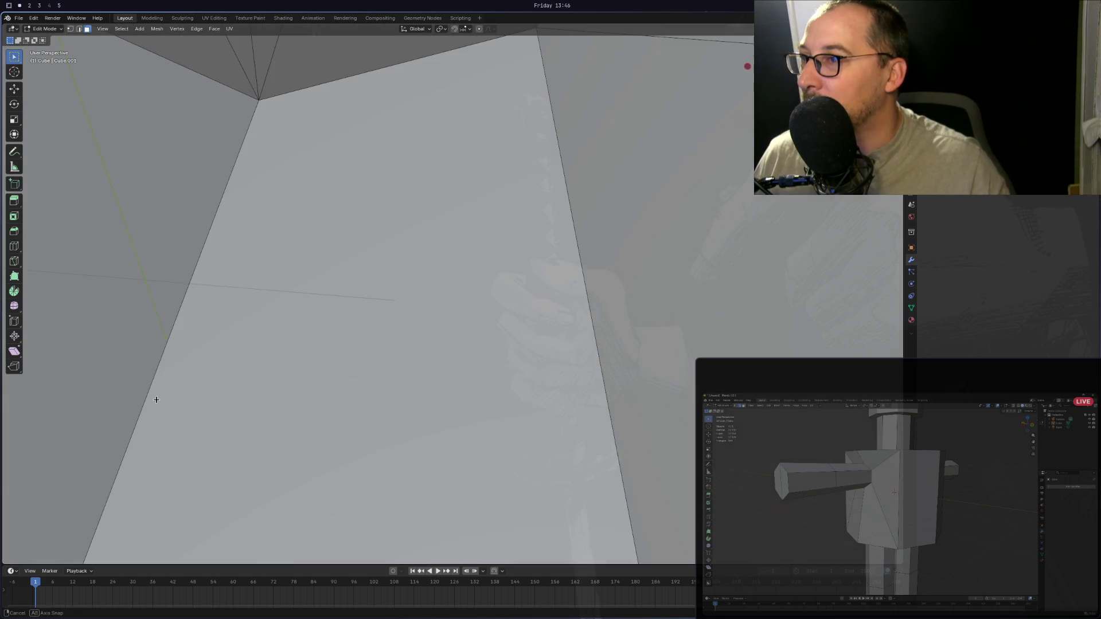
scroll(157, 400, down, 5)
mouse_move(516, 321)
middle_down()
mouse_move(636, 286)
mouse_move(294, 248)
mouse_move(298, 312)
mouse_move(321, 367)
mouse_move(408, 414)
mouse_move(414, 379)
middle_up()
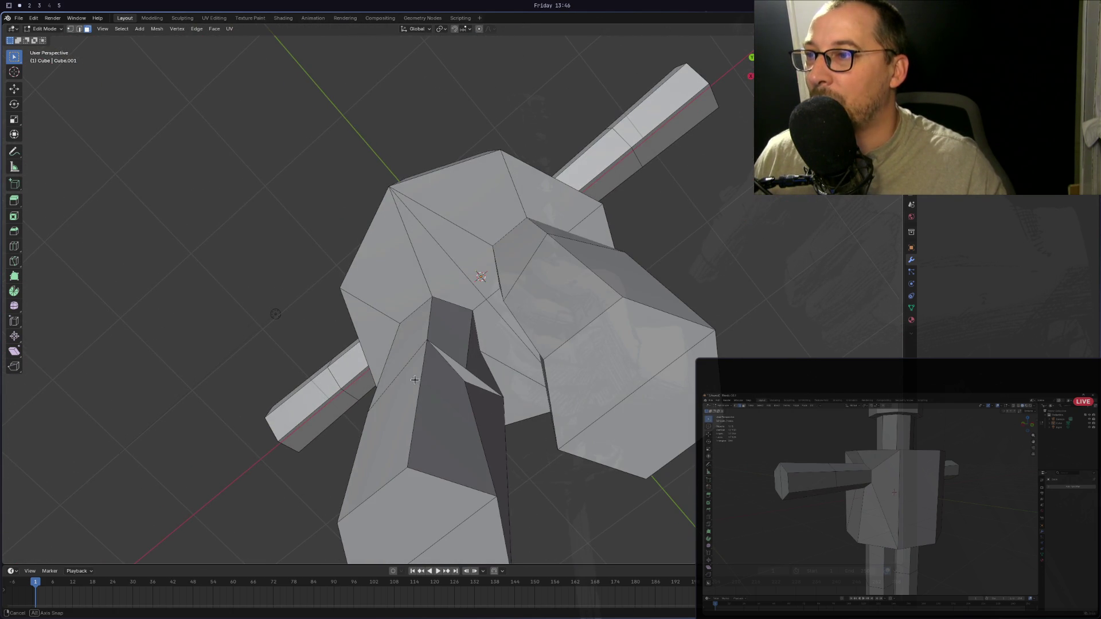
Delete the thin triangular interior face and two more stray interior faces.
click(461, 370)
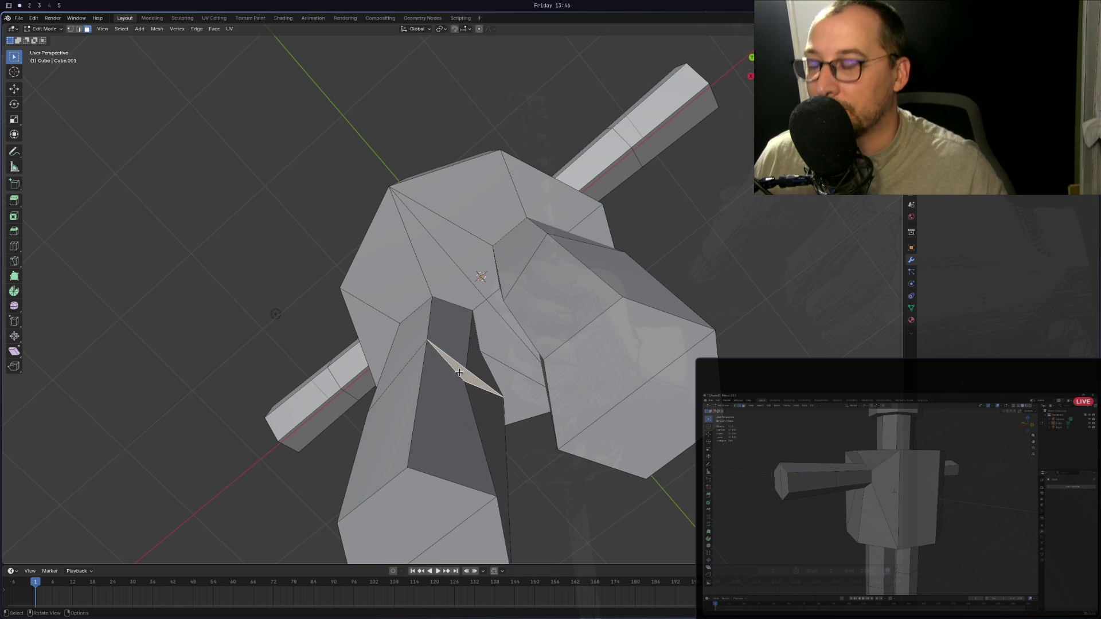
key(x)
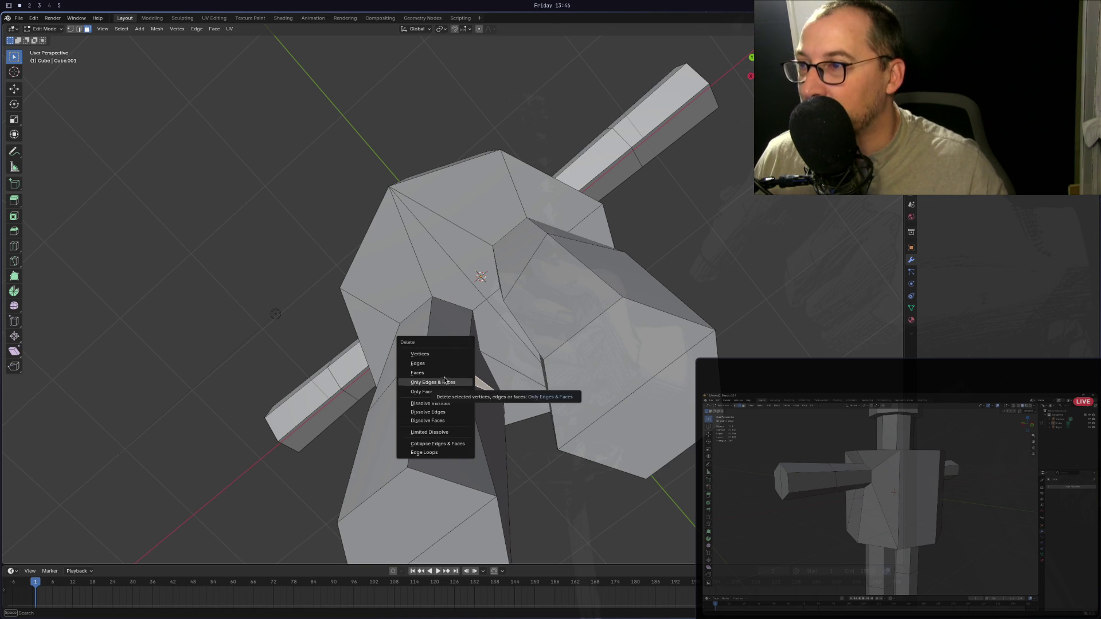
click(445, 373)
middle_drag(443, 371, 515, 391)
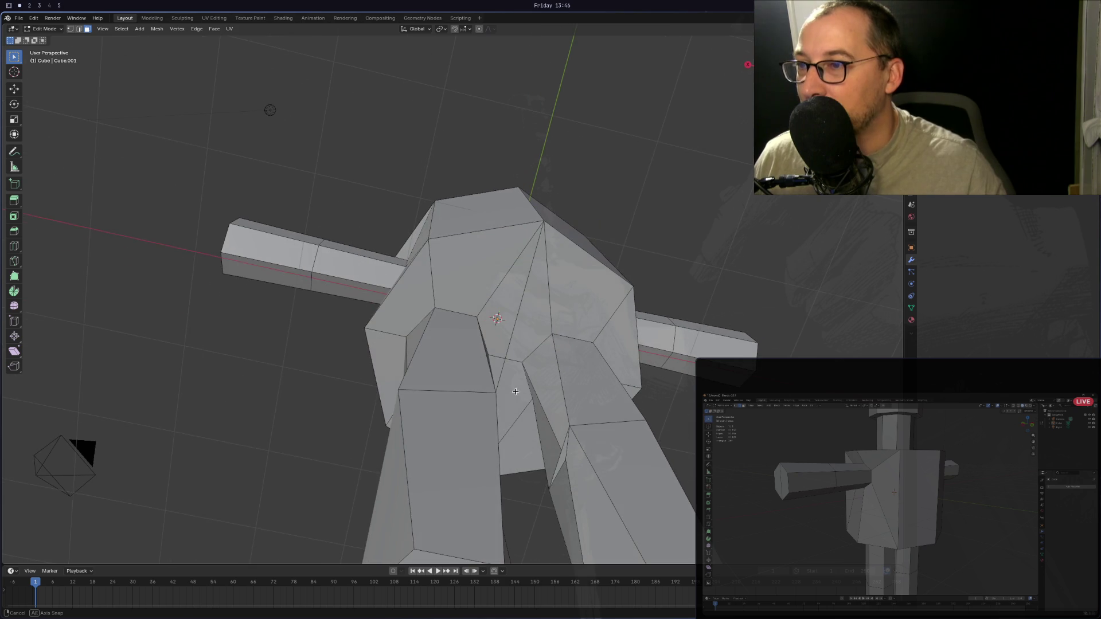
click(566, 456)
click(564, 457)
key(x)
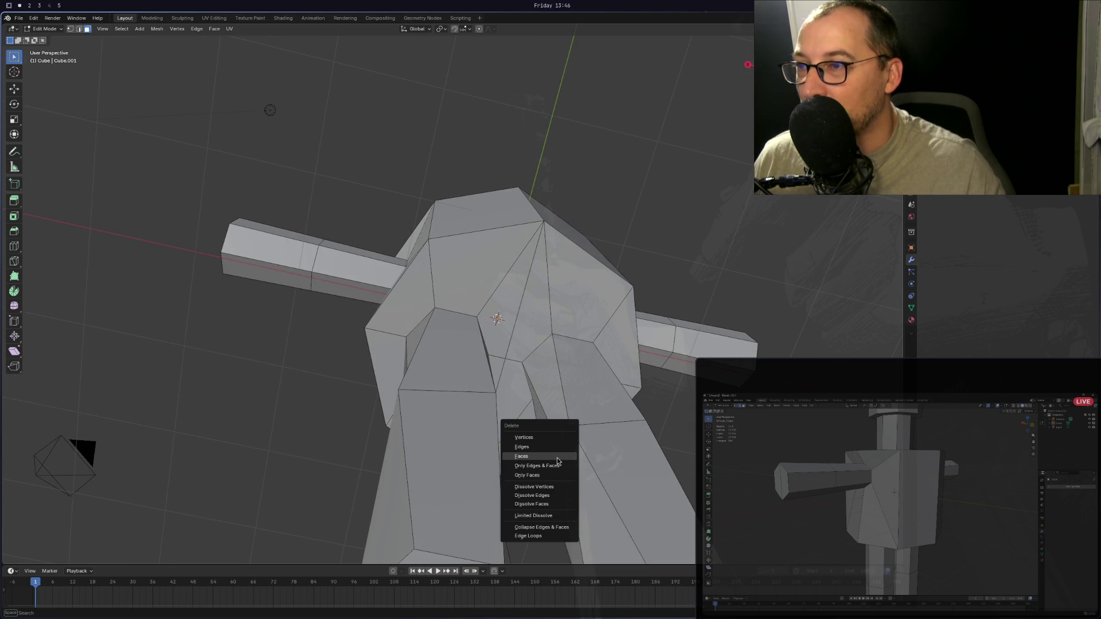
click(557, 456)
Delete the remaining stray face on the torso and check for others.
middle_drag(559, 459, 607, 445)
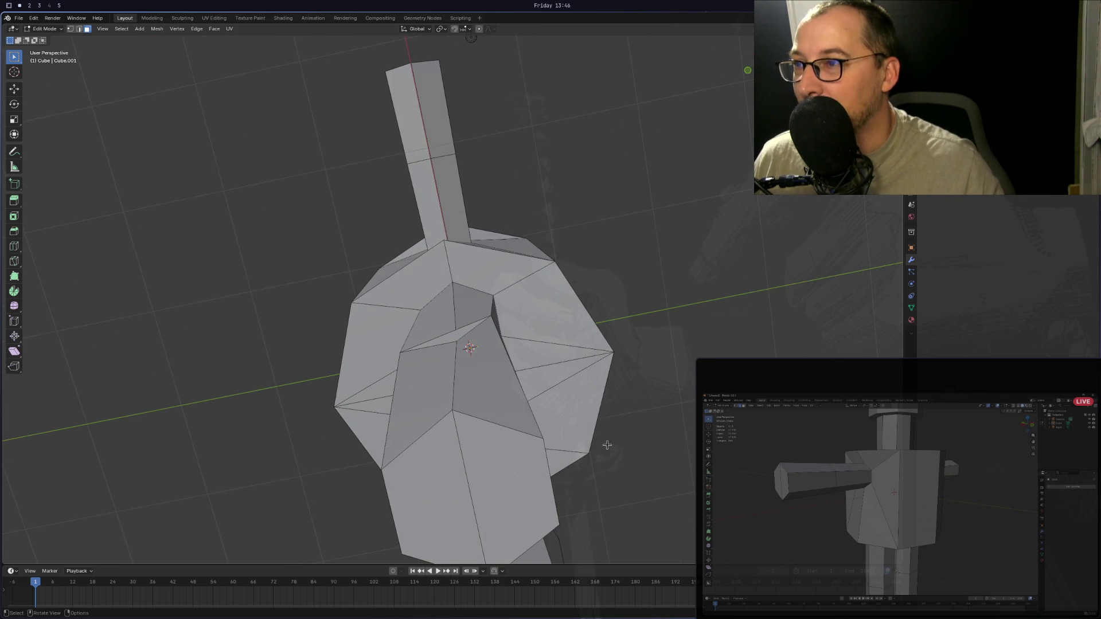
click(457, 317)
key(x)
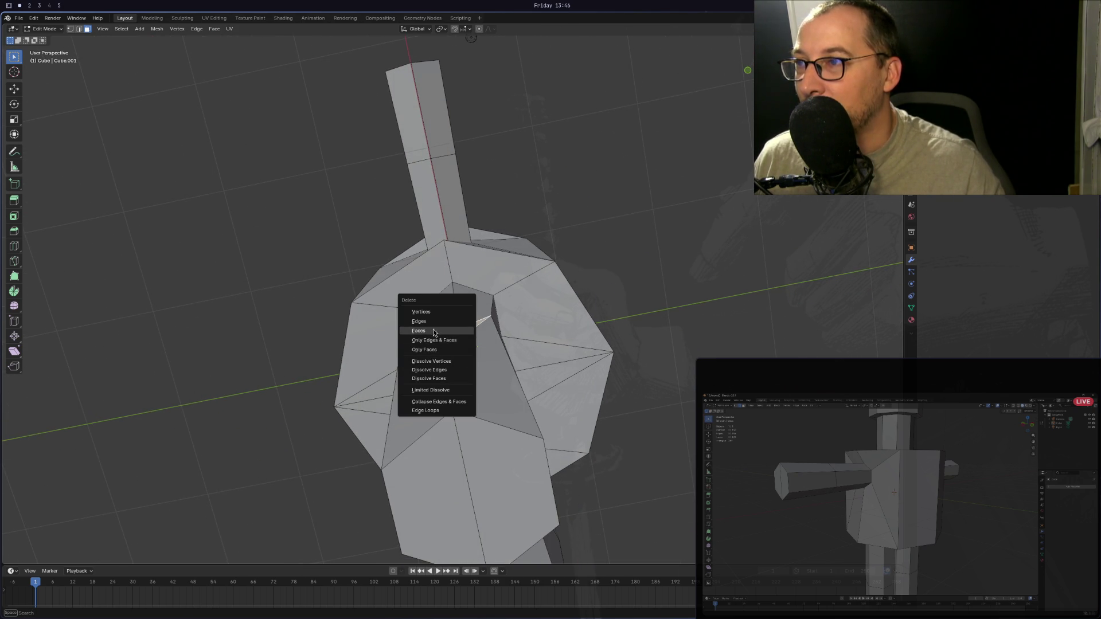
click(433, 330)
mouse_move(433, 330)
middle_down()
mouse_move(502, 346)
mouse_move(300, 354)
mouse_move(166, 386)
mouse_move(148, 406)
middle_up()
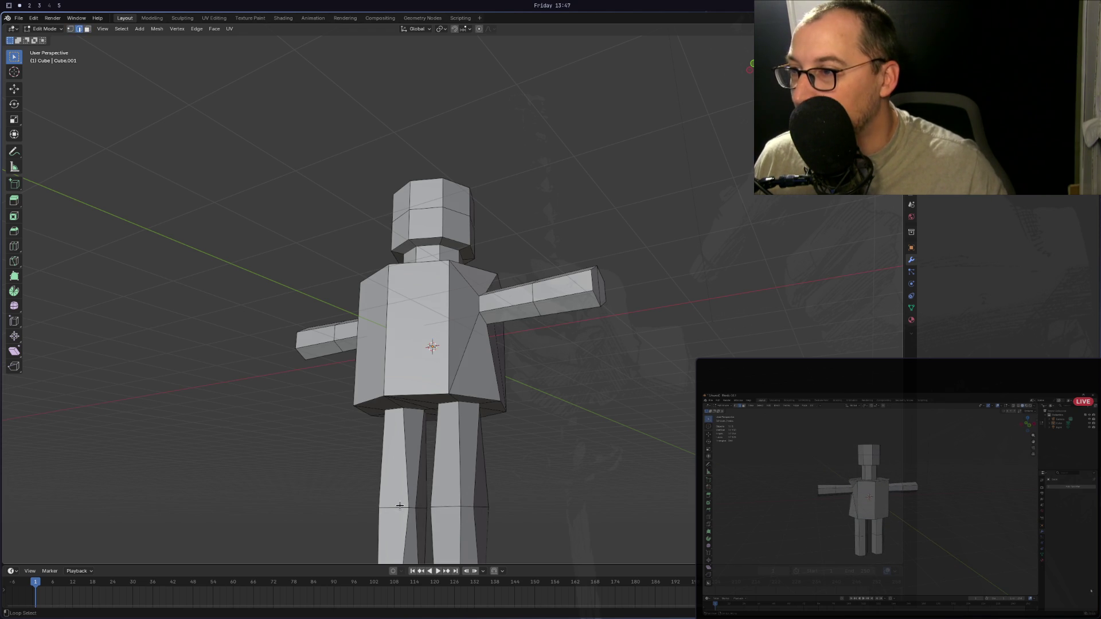
Round both legs' knee-height loops with LoopTools Circle, checking from a three-quarter view.
mouse_move(457, 506)
middle_down()
mouse_move(239, 501)
mouse_move(378, 517)
middle_up()
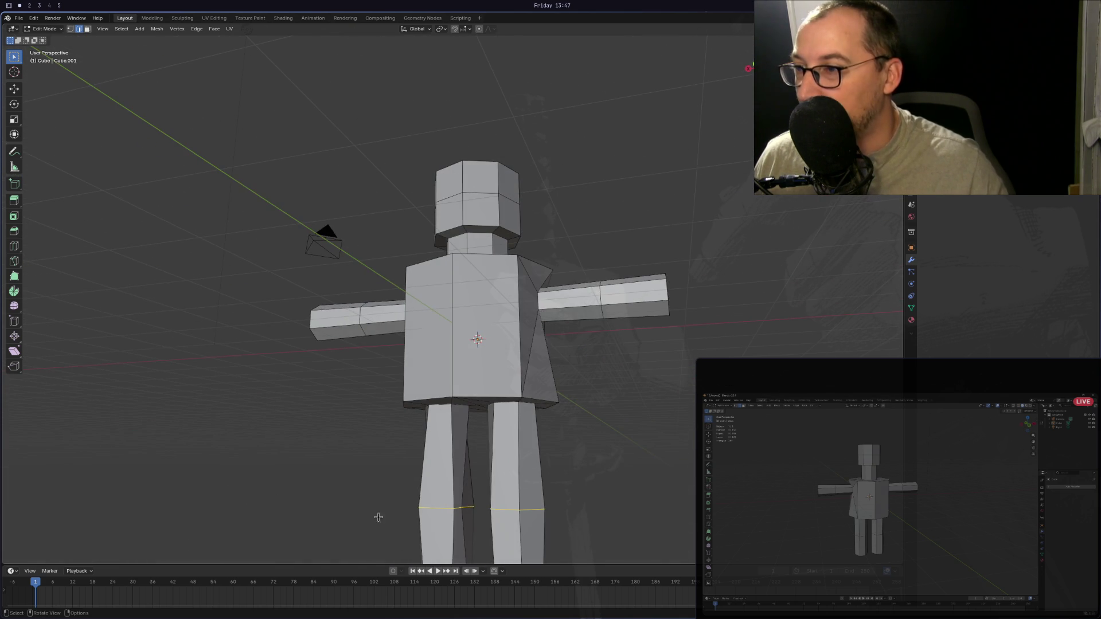
right_click(428, 508)
mouse_move(418, 333)
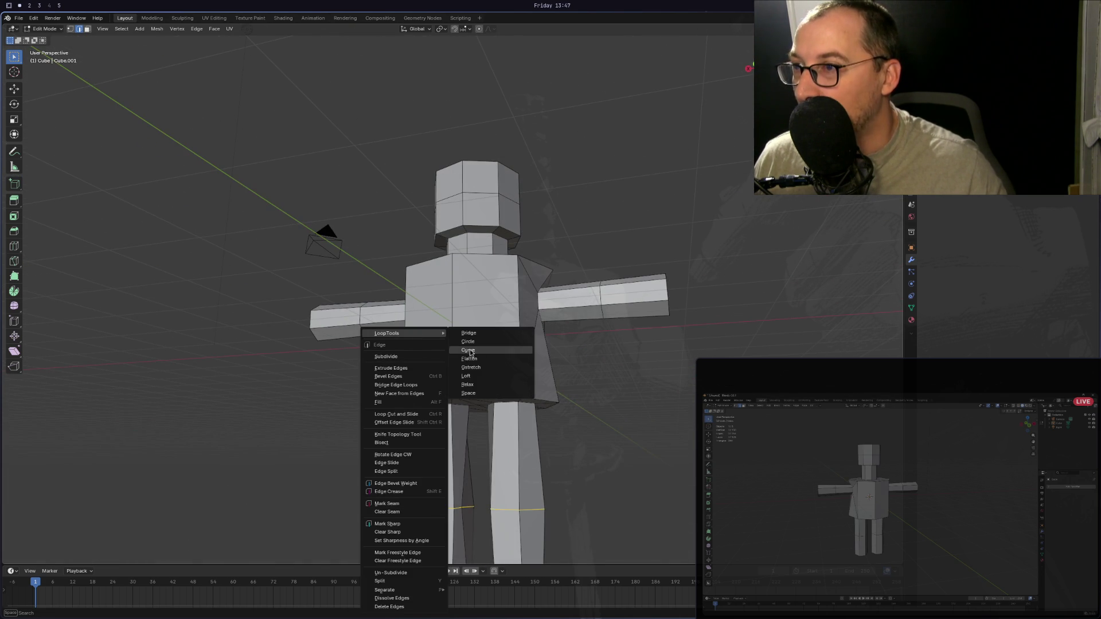
click(487, 343)
mouse_move(479, 337)
middle_down()
mouse_move(493, 344)
mouse_move(504, 450)
mouse_move(412, 439)
mouse_move(373, 446)
mouse_move(387, 361)
mouse_move(390, 452)
mouse_move(544, 372)
mouse_move(644, 339)
mouse_move(598, 469)
mouse_move(585, 437)
mouse_move(595, 393)
mouse_move(586, 396)
middle_up()
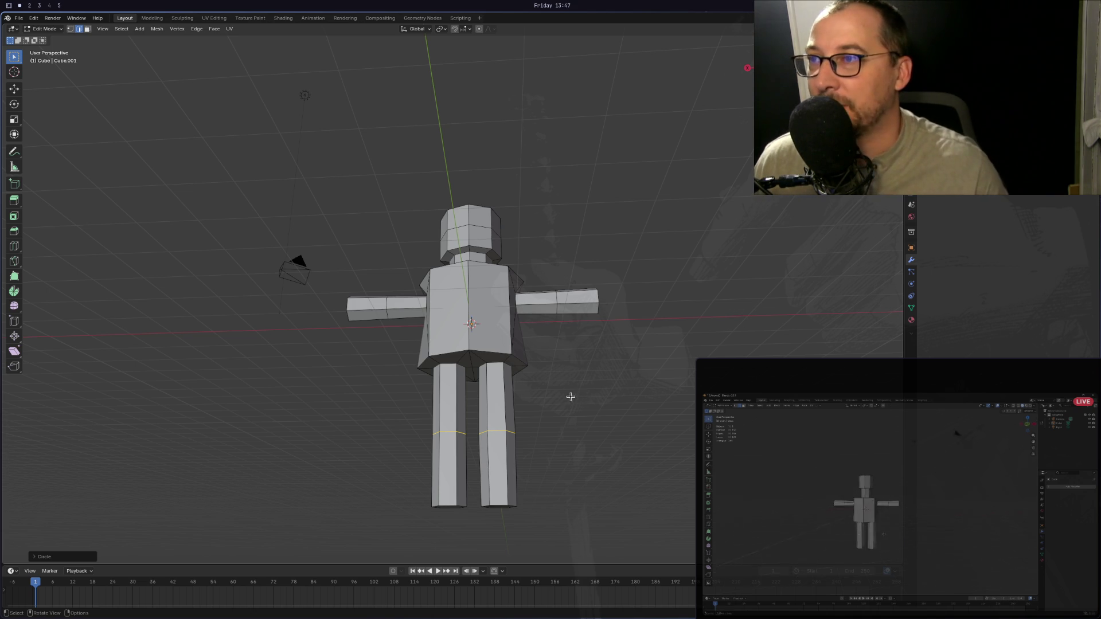
mouse_move(584, 397)
middle_down()
mouse_move(516, 425)
mouse_move(502, 444)
middle_up()
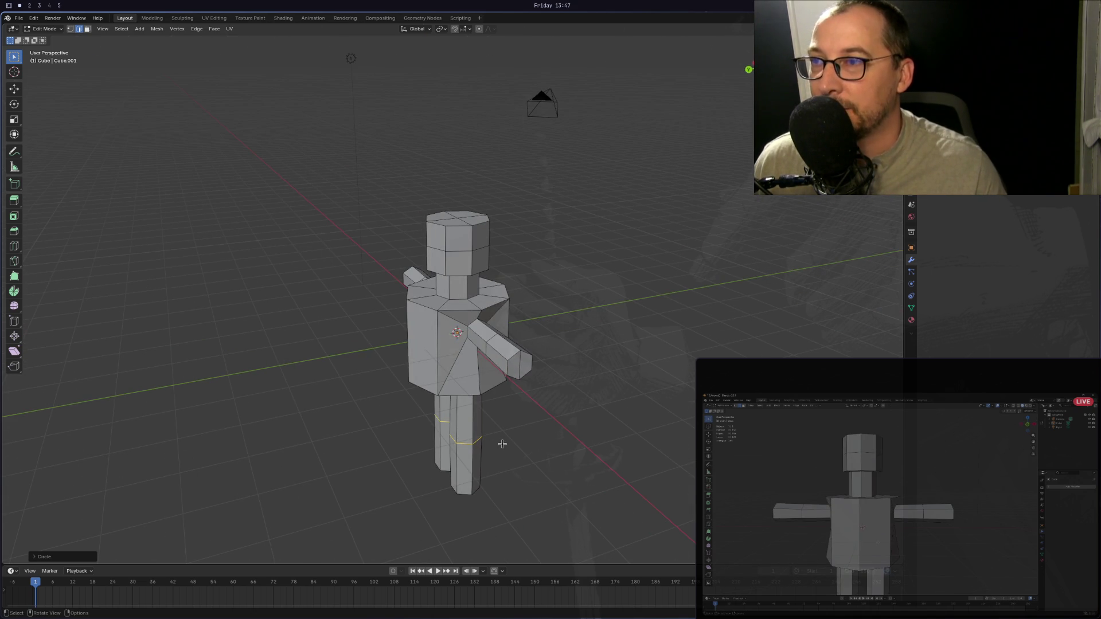
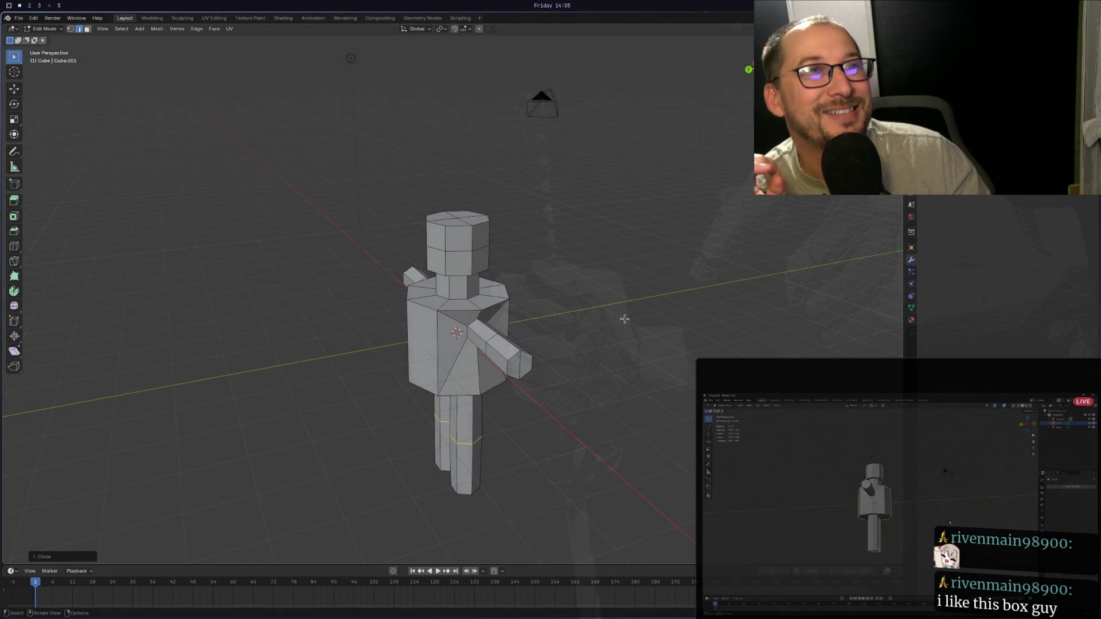
Orbit and zoom around the blocky figure to look up at the bottom of its torso.
mouse_move(596, 344)
middle_down()
mouse_move(643, 346)
mouse_move(398, 324)
mouse_move(339, 338)
mouse_move(304, 332)
mouse_move(399, 354)
mouse_move(574, 271)
mouse_move(399, 326)
mouse_move(392, 339)
middle_up()
mouse_move(442, 307)
middle_down()
mouse_move(504, 307)
mouse_move(500, 265)
middle_up()
scroll(459, 277, down, 4)
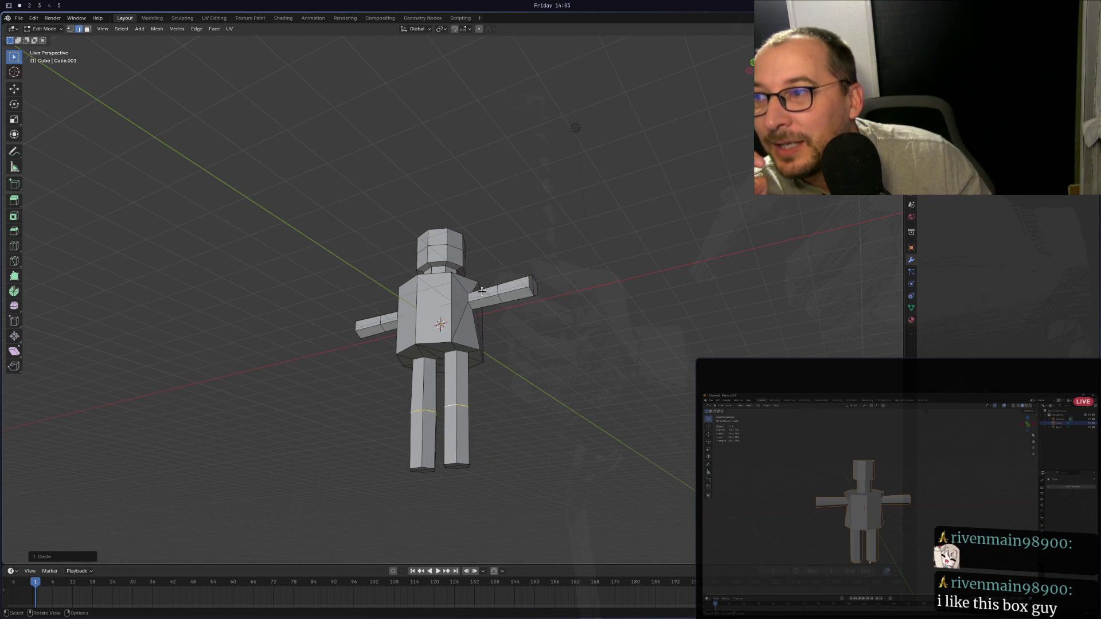
middle_drag(459, 278, 547, 354)
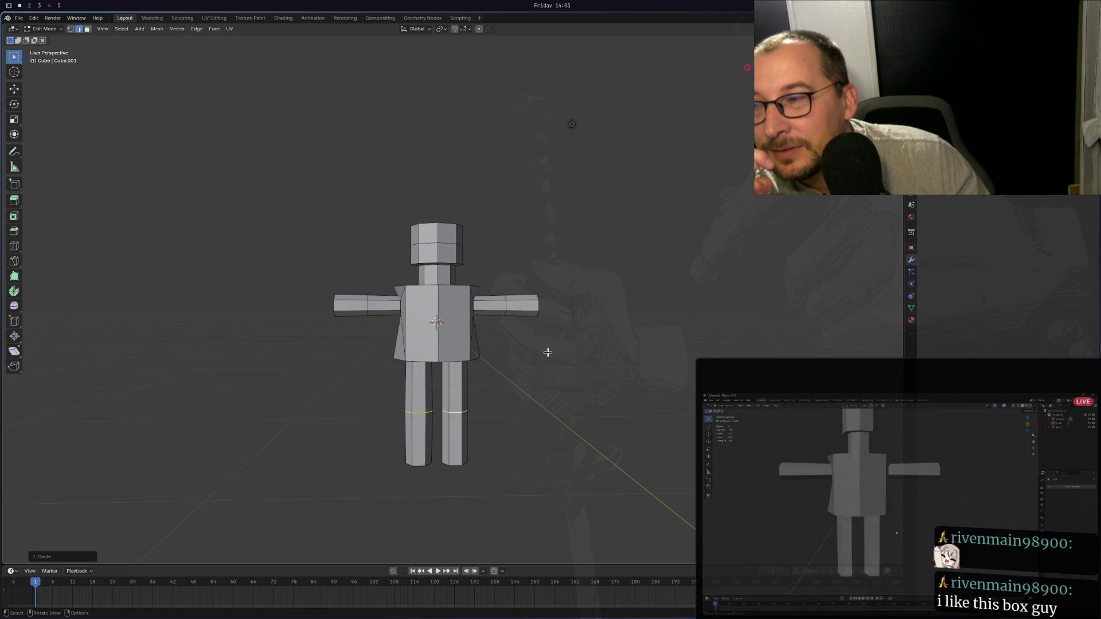
mouse_move(549, 352)
middle_down()
mouse_move(596, 347)
mouse_move(502, 332)
mouse_move(498, 342)
middle_up()
scroll(501, 332, up, 2)
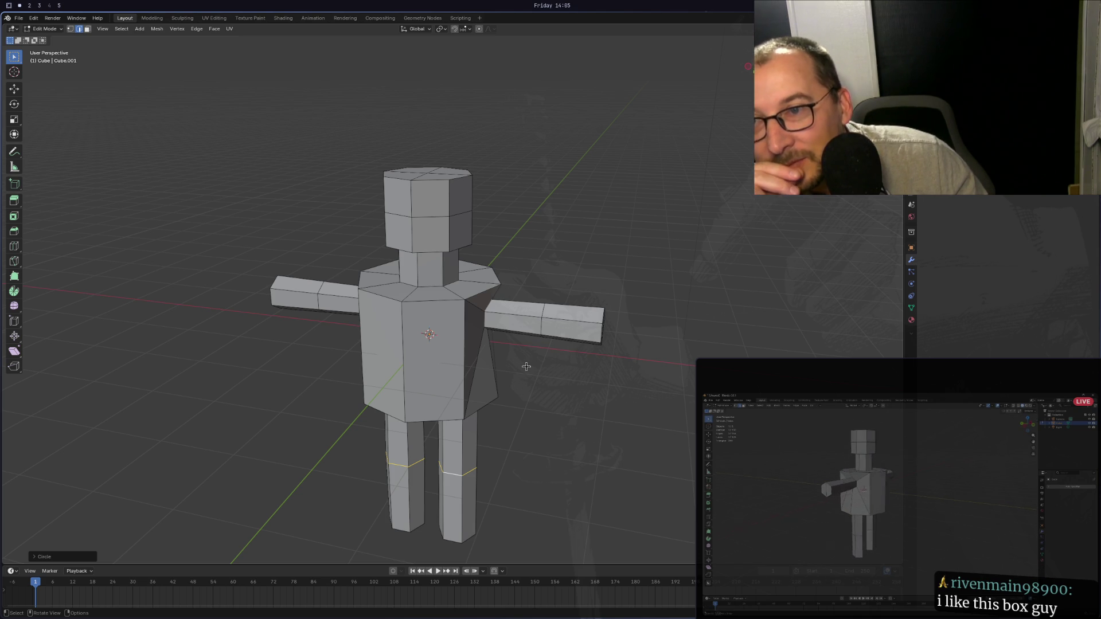
mouse_move(526, 367)
middle_down()
mouse_move(550, 357)
mouse_move(659, 138)
mouse_move(509, 350)
mouse_move(481, 342)
mouse_move(498, 330)
mouse_move(321, 346)
mouse_move(333, 342)
middle_up()
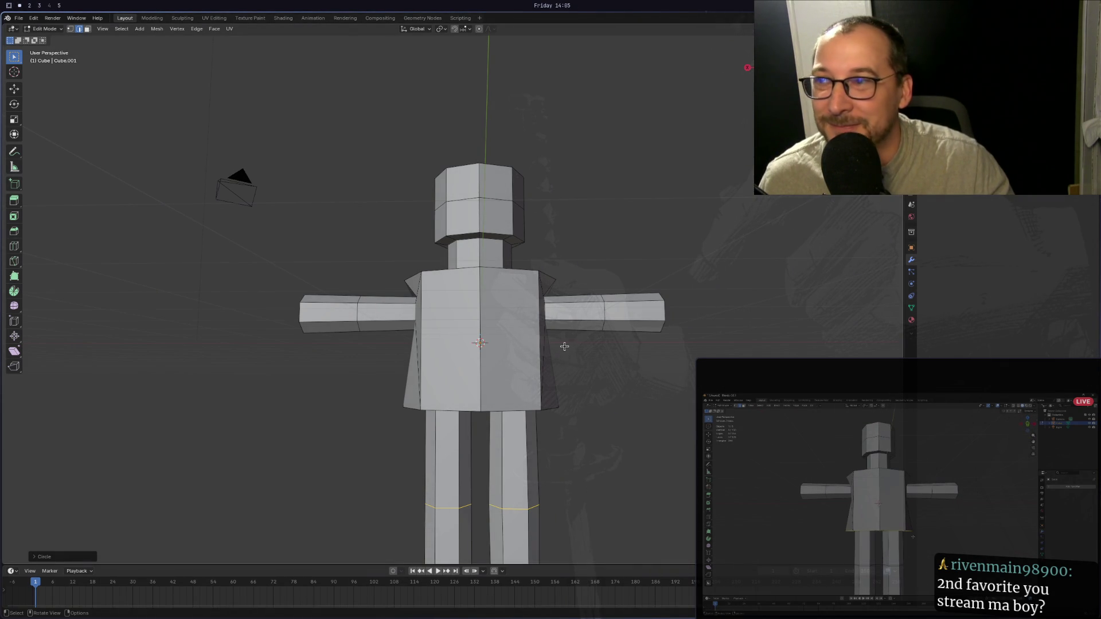
middle_drag(565, 355, 497, 369)
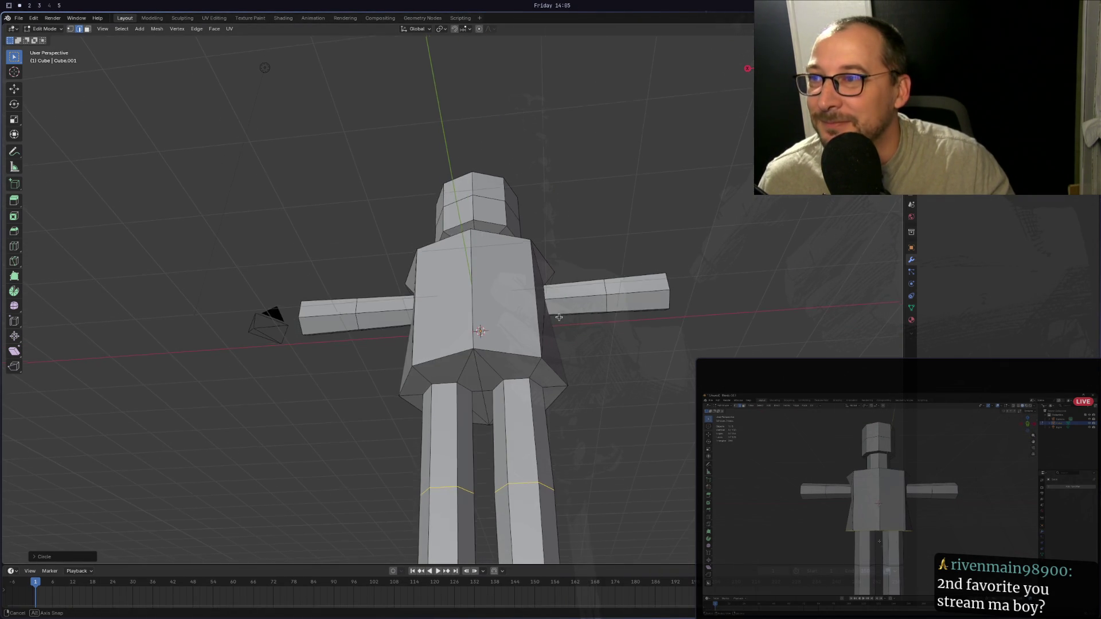
Loop-select edges at the torso's bottom, ending with the full waist edge loop selected.
alt+shift+click(488, 364)
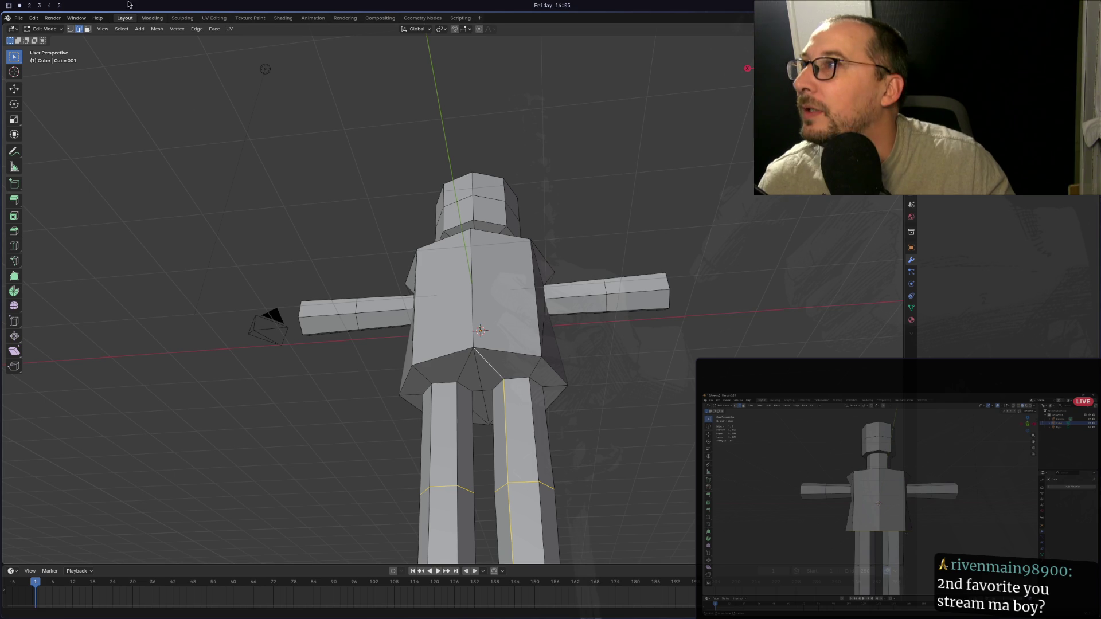
click(465, 345)
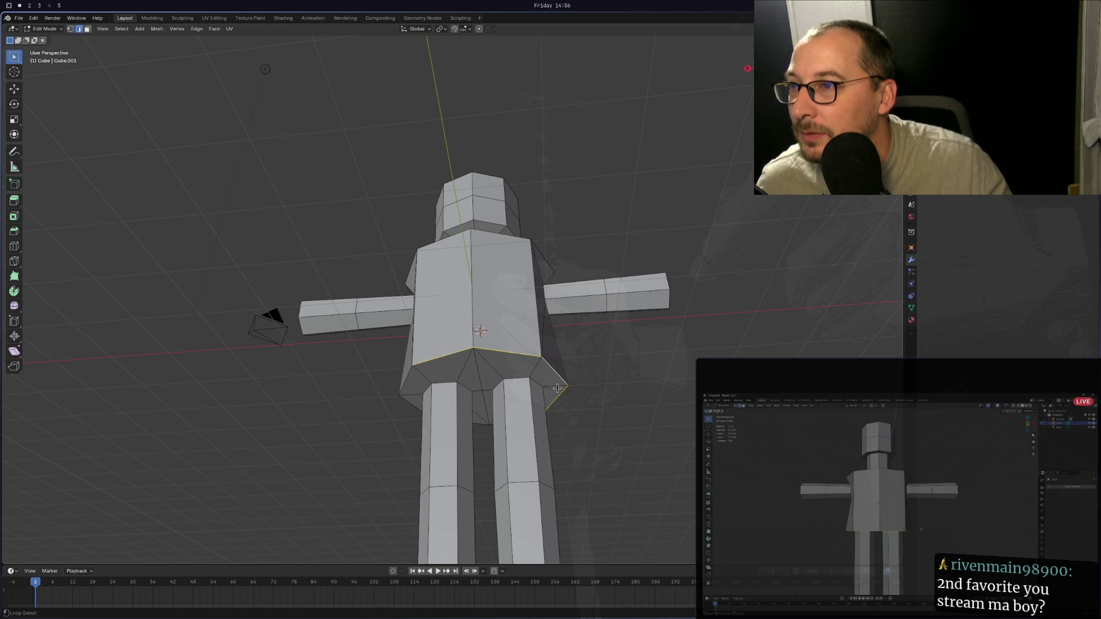
middle_drag(557, 388, 500, 367)
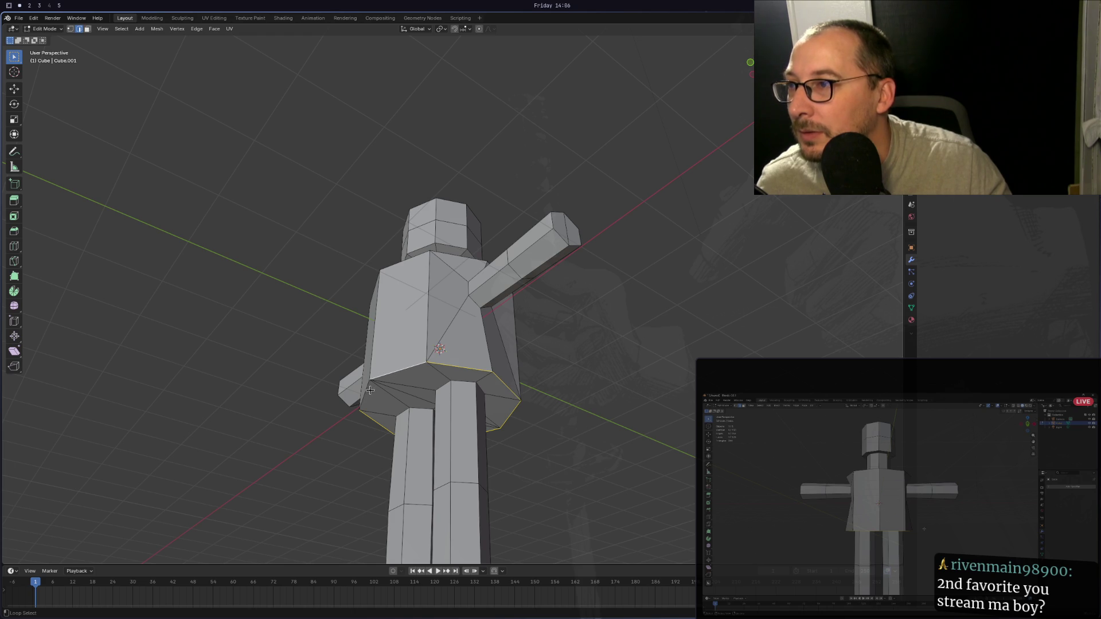
mouse_move(369, 391)
middle_down()
mouse_move(537, 399)
mouse_move(579, 416)
middle_up()
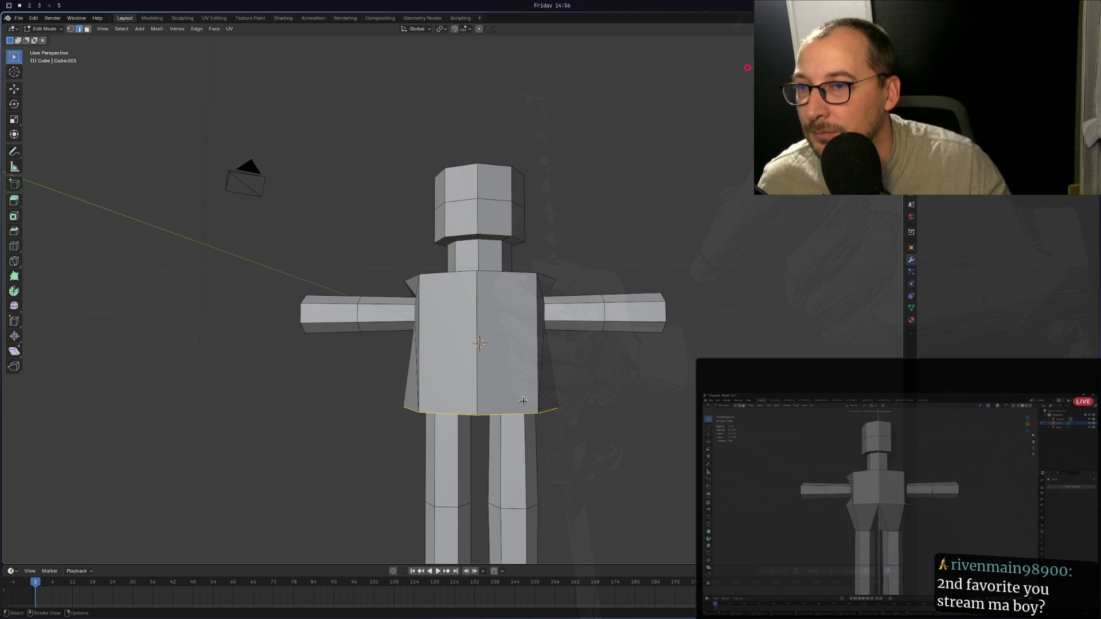
middle_drag(500, 411, 502, 392)
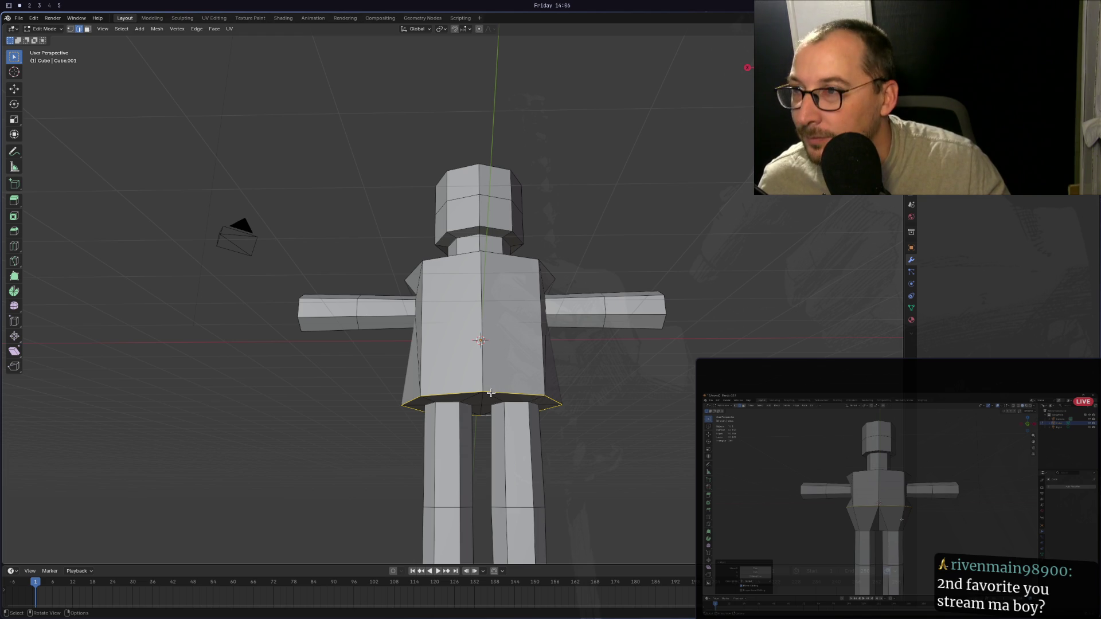
drag(491, 393, 490, 350)
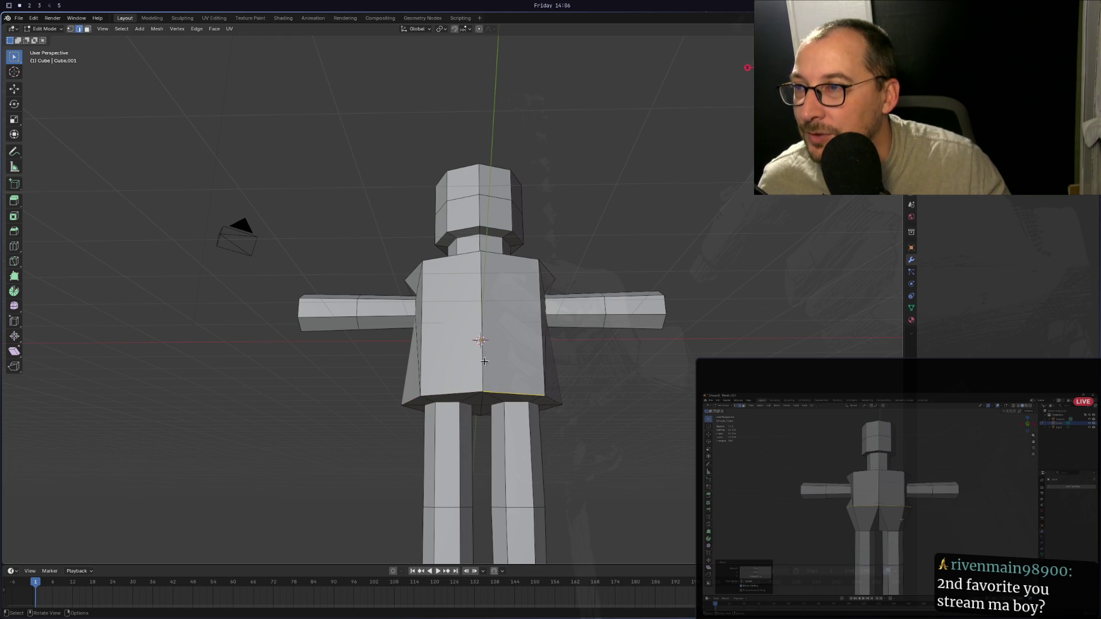
alt+click(484, 391)
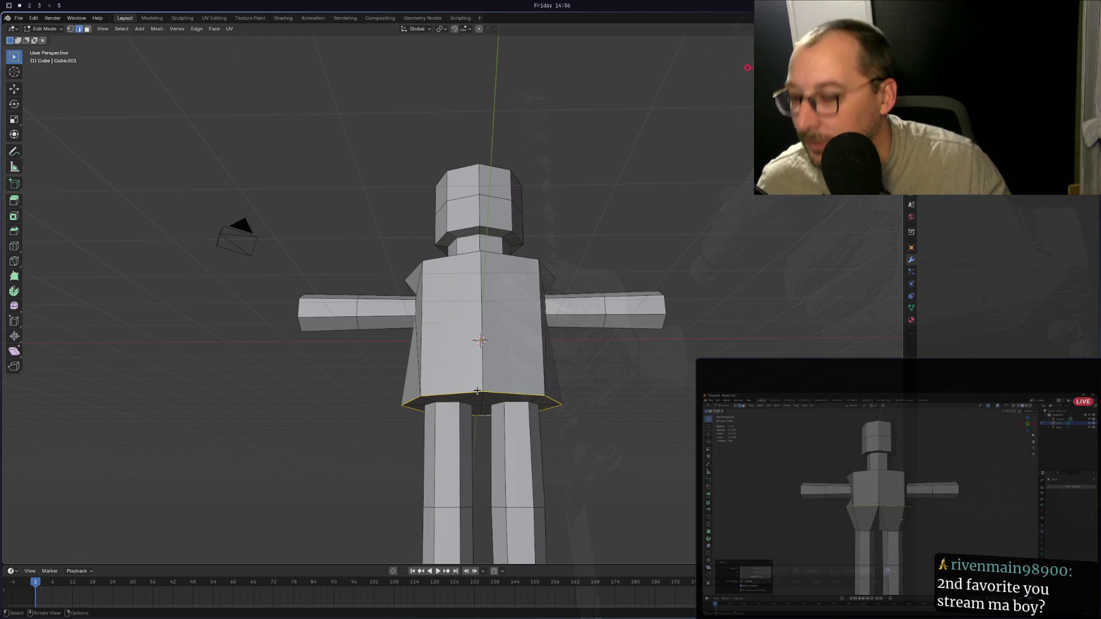
Move the waist edge loop straight up along Z so the lower torso narrows into hips.
key(g)
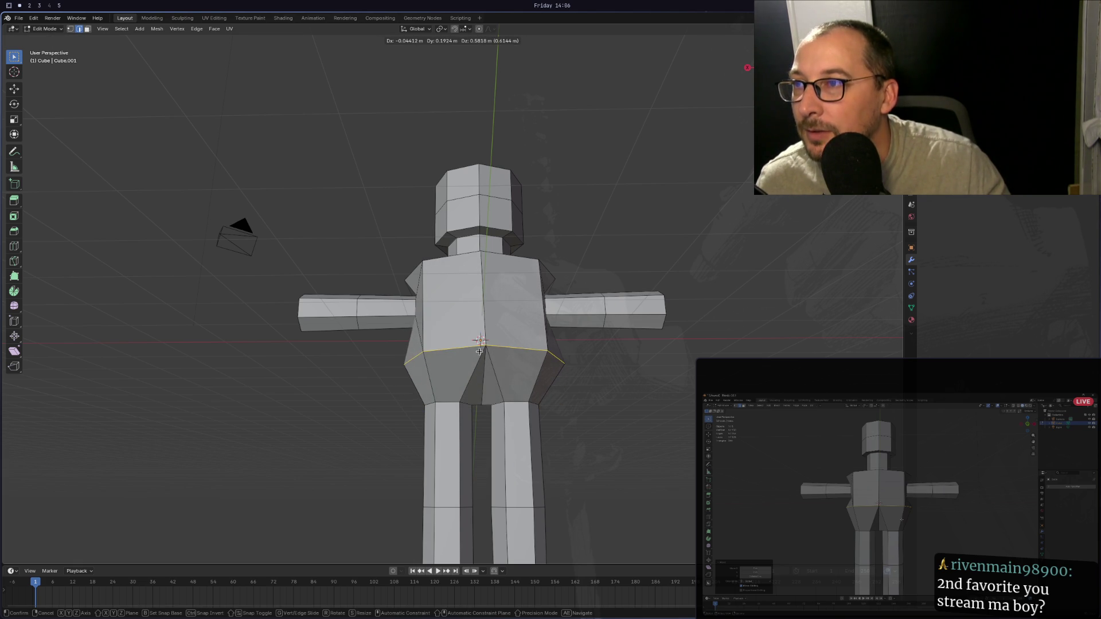
key(Escape)
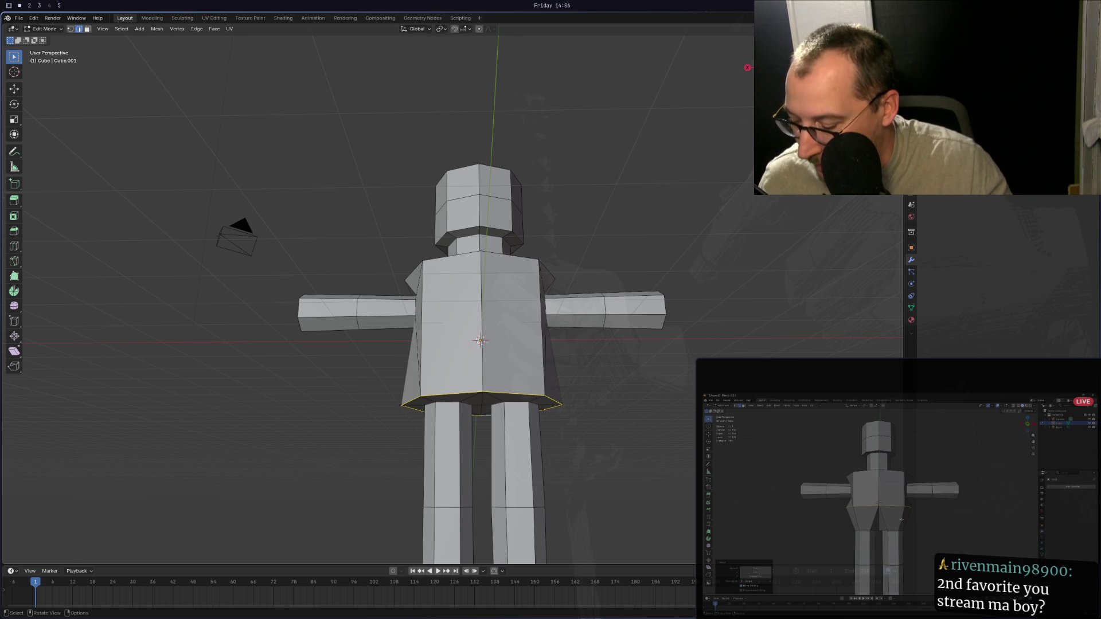
key(g)
key(z)
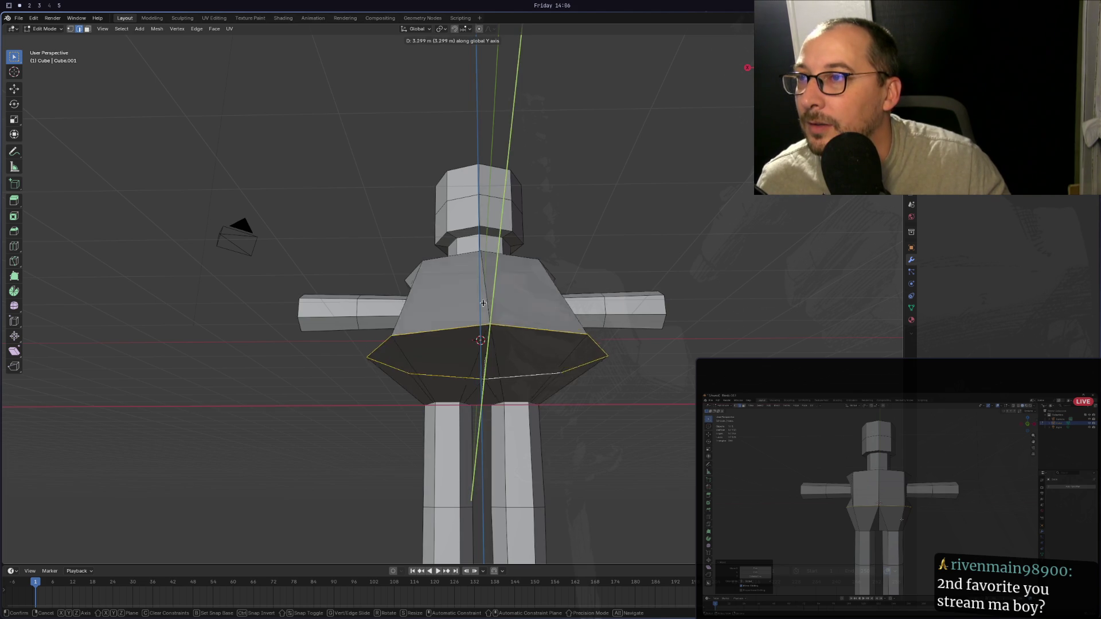
click(482, 297)
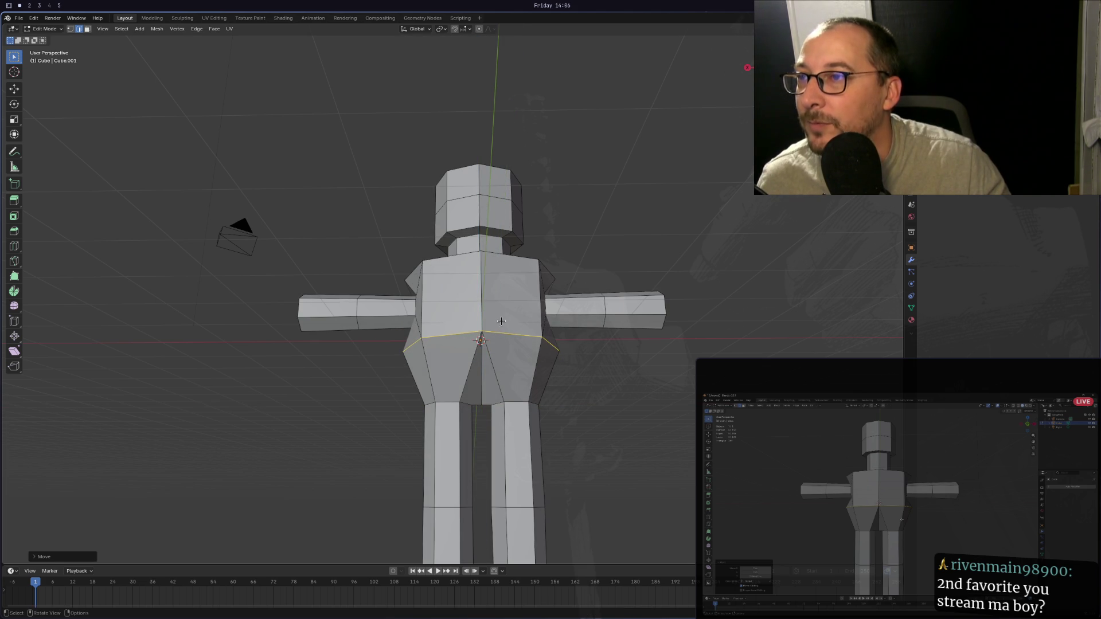
mouse_move(484, 315)
middle_down()
mouse_move(500, 341)
mouse_move(610, 330)
middle_up()
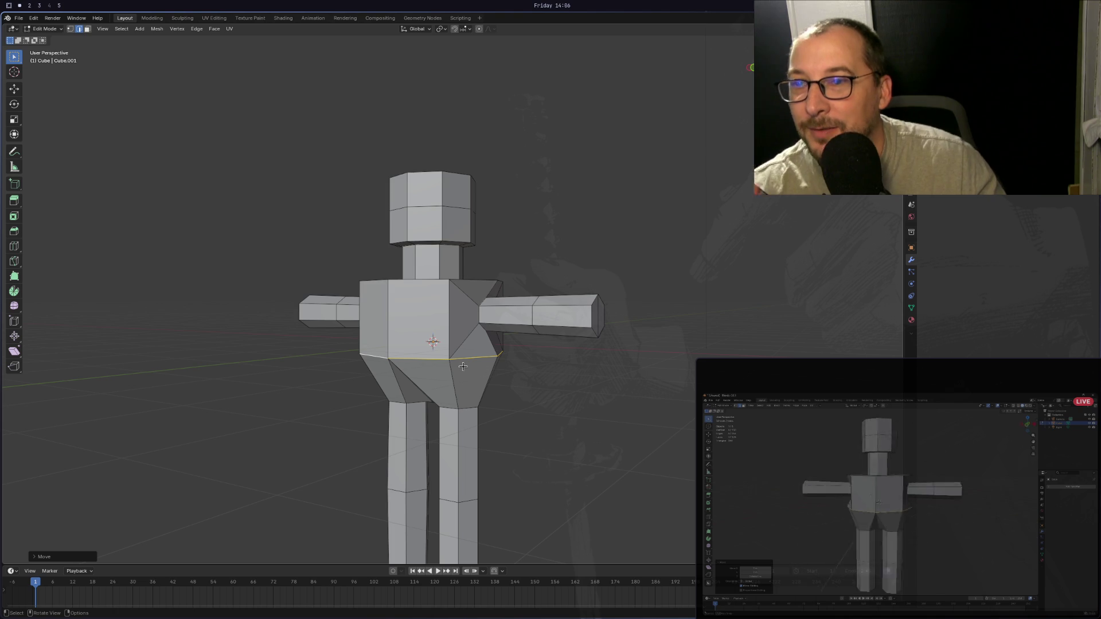
mouse_move(492, 381)
middle_down()
mouse_move(407, 386)
mouse_move(374, 368)
mouse_move(312, 376)
mouse_move(322, 376)
mouse_move(286, 367)
mouse_move(326, 369)
middle_up()
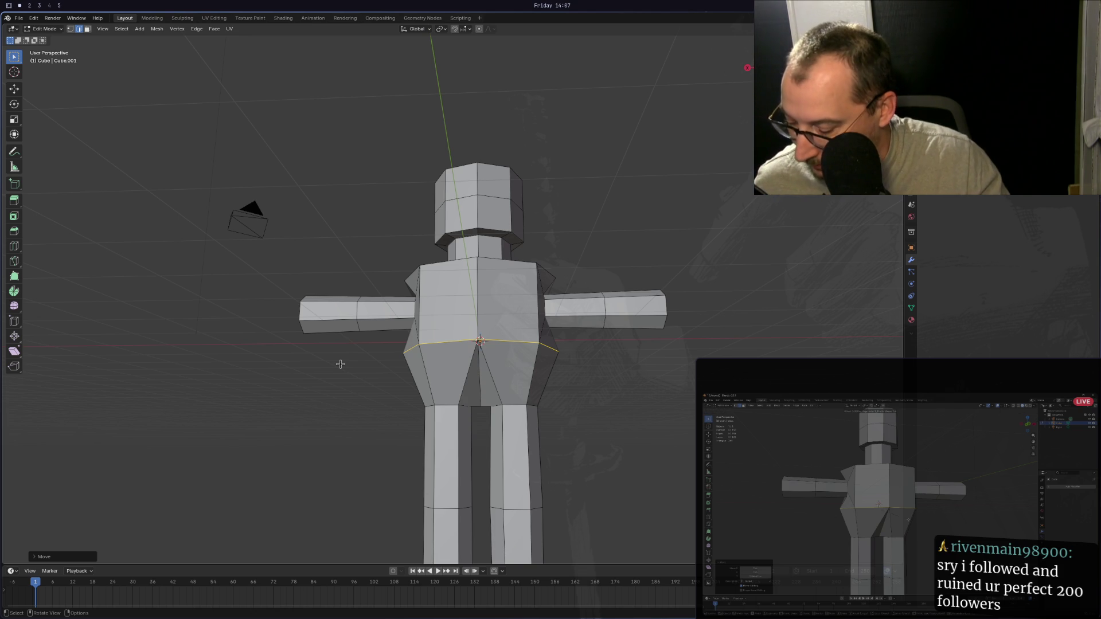
Bevel the waist edge loop with Ctrl+B.
key(ctrl)
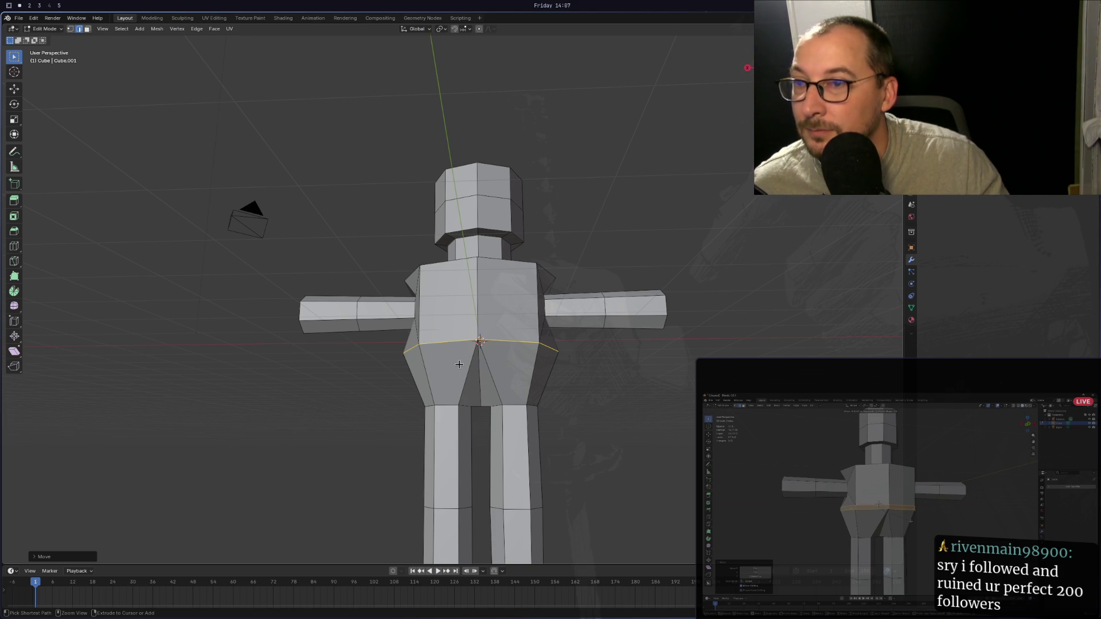
key(ctrl+b)
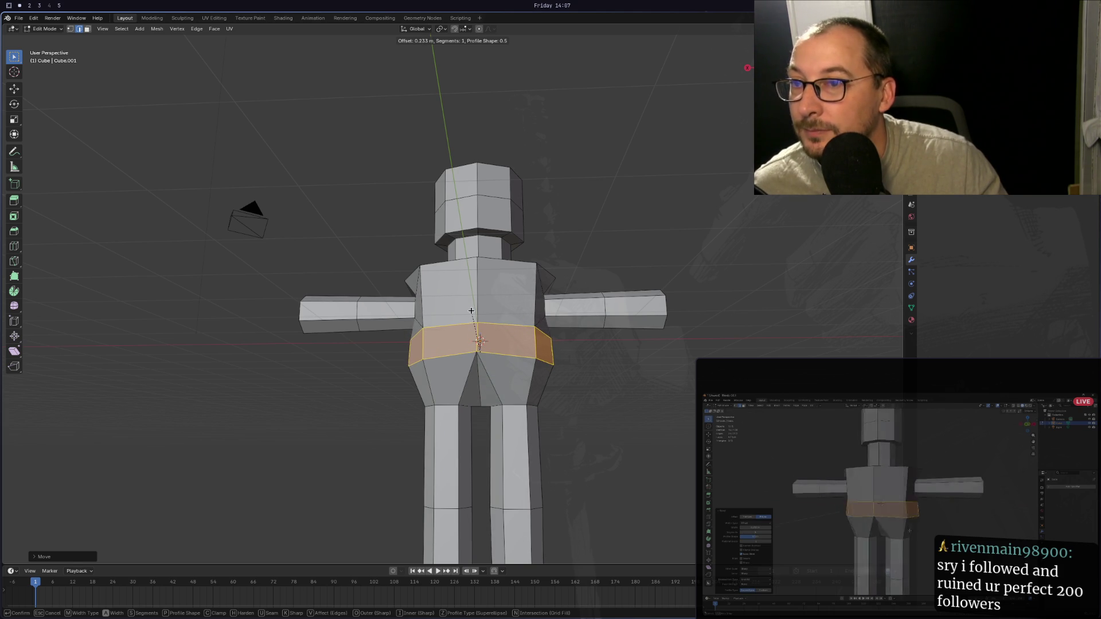
click(466, 309)
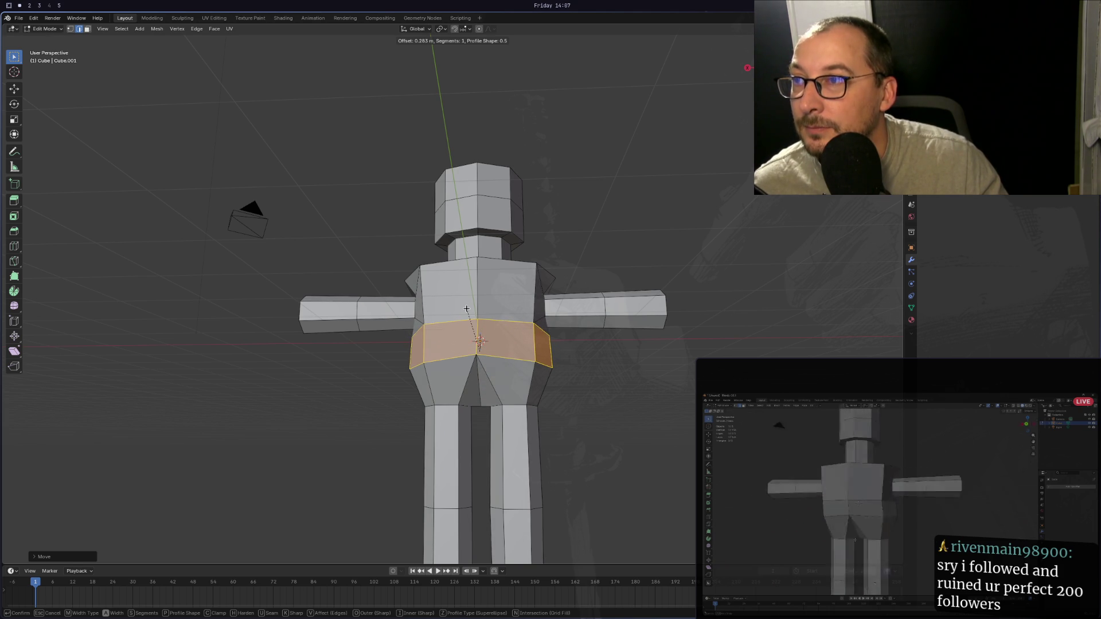
mouse_move(466, 309)
middle_down()
mouse_move(665, 319)
mouse_move(634, 321)
middle_up()
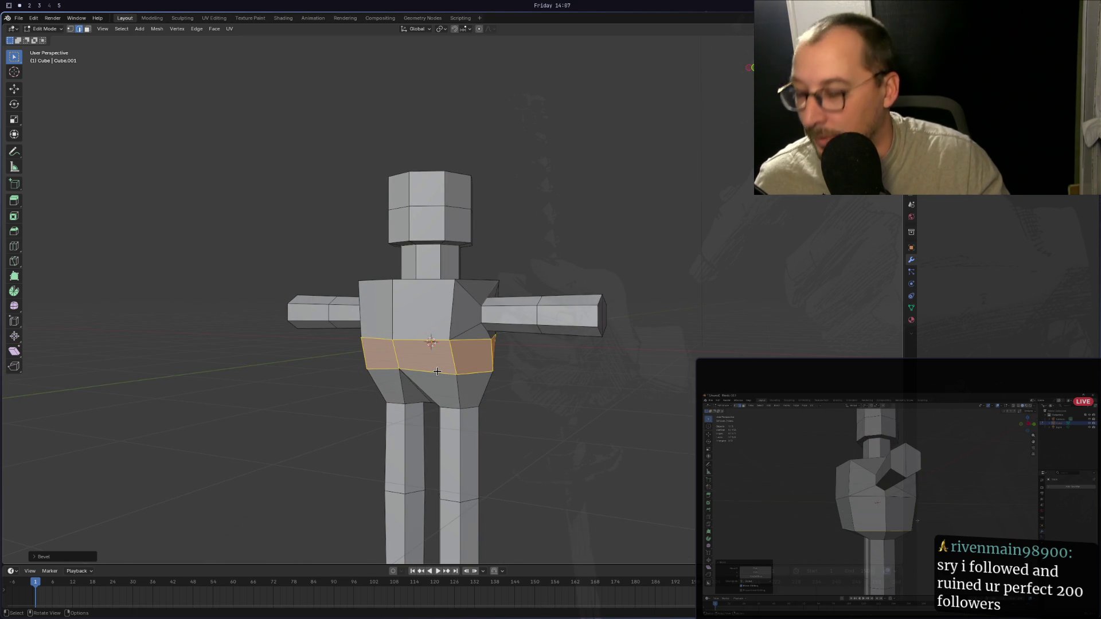
Reselect the edge loop running around the waist.
click(437, 371)
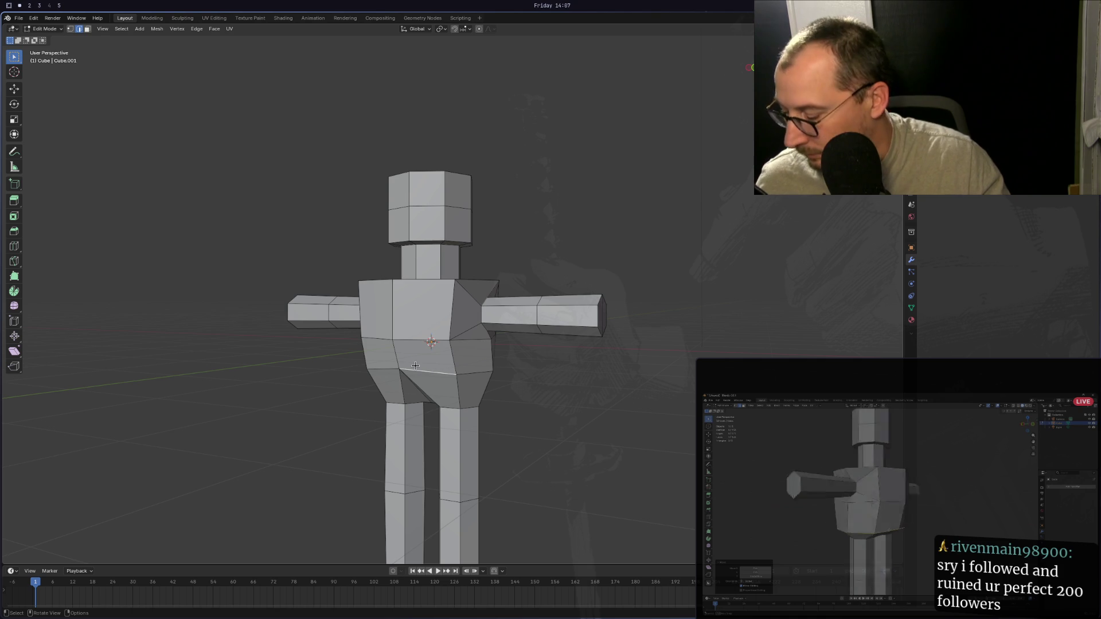
alt+click(391, 370)
mouse_move(391, 370)
middle_down()
mouse_move(522, 358)
mouse_move(473, 365)
mouse_move(545, 369)
middle_up()
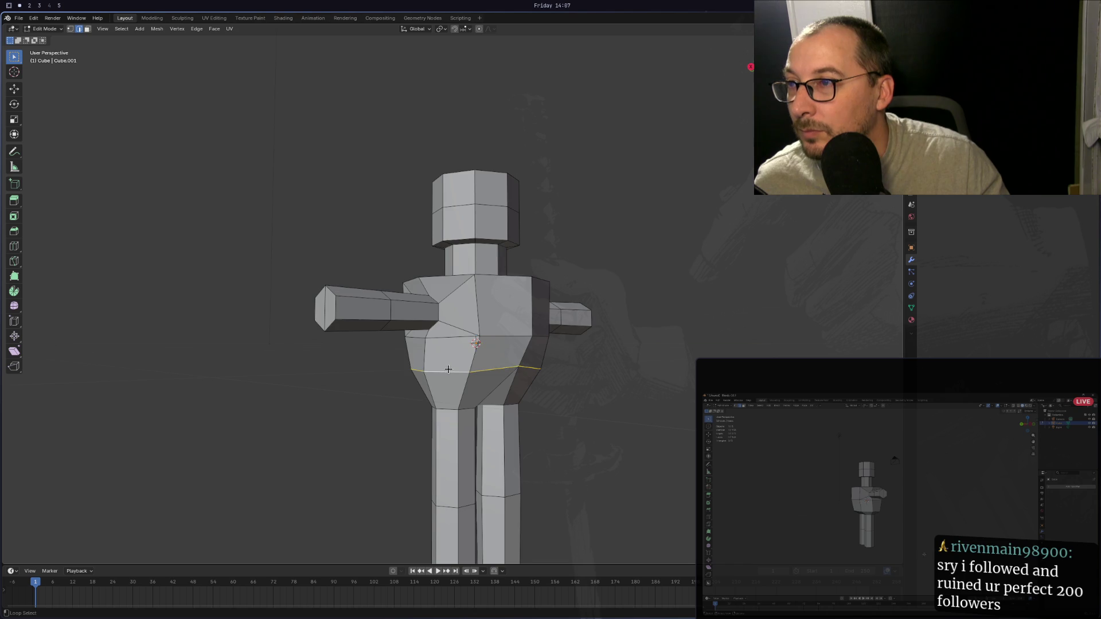
mouse_move(448, 369)
middle_down()
mouse_move(401, 367)
mouse_move(588, 375)
middle_up()
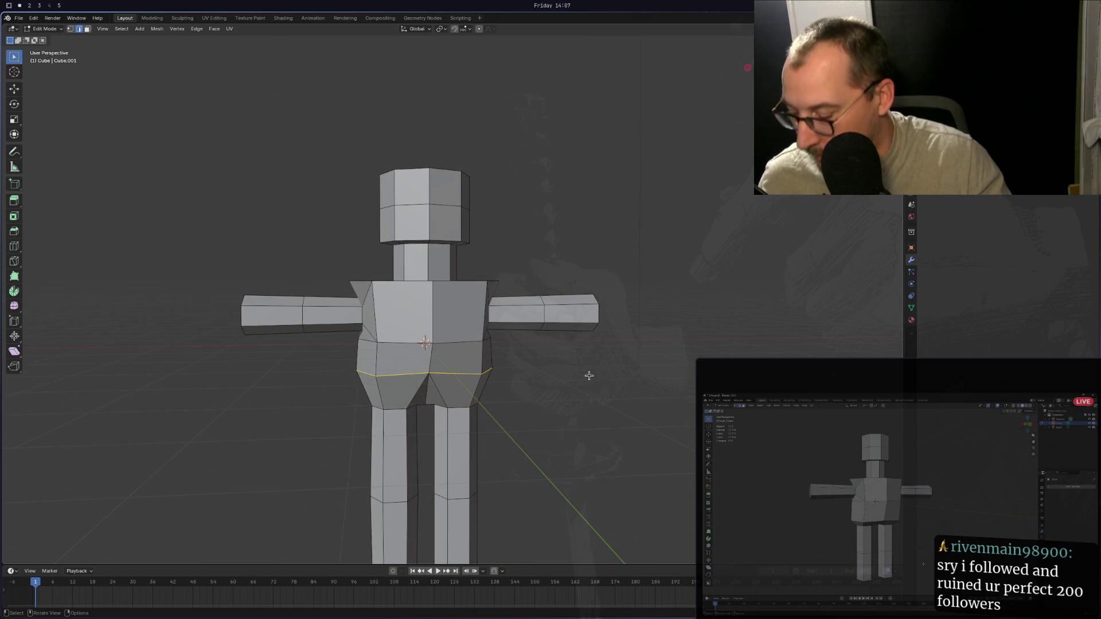
key(b)
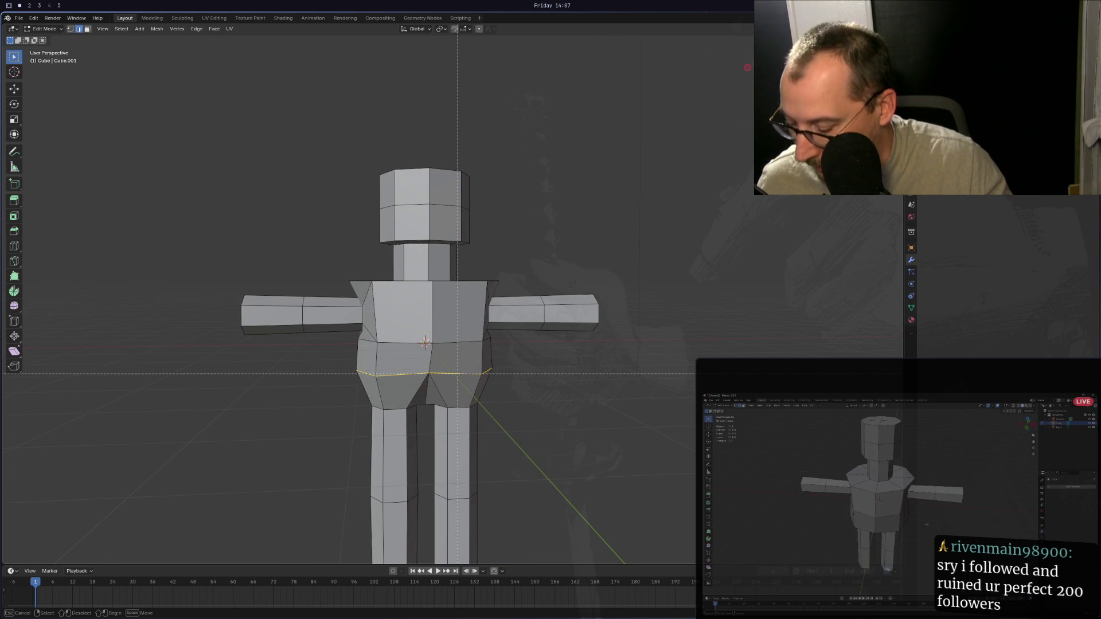
key(Escape)
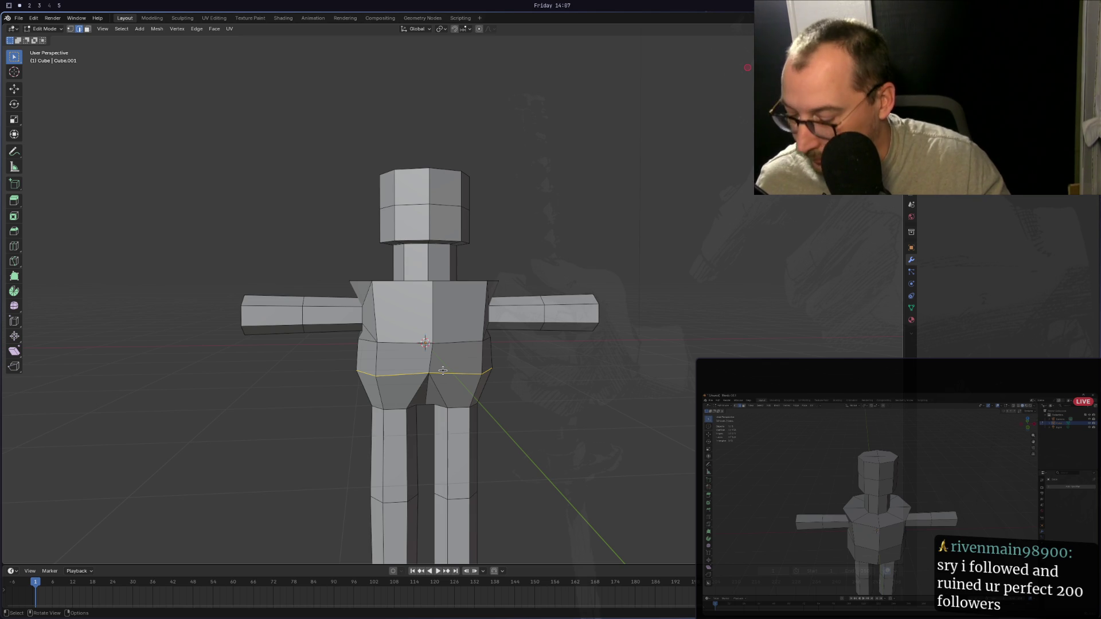
Lower the waist loop -0.2294 m along Z, then select the torso's top edge loop.
key(g)
key(z)
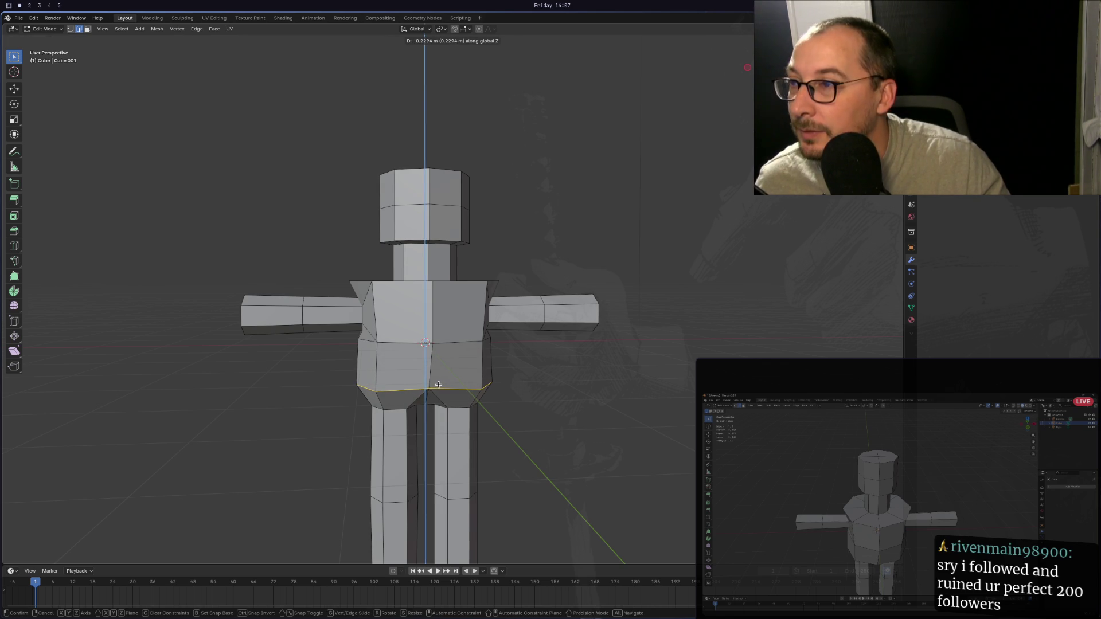
click(438, 384)
middle_drag(438, 384, 609, 375)
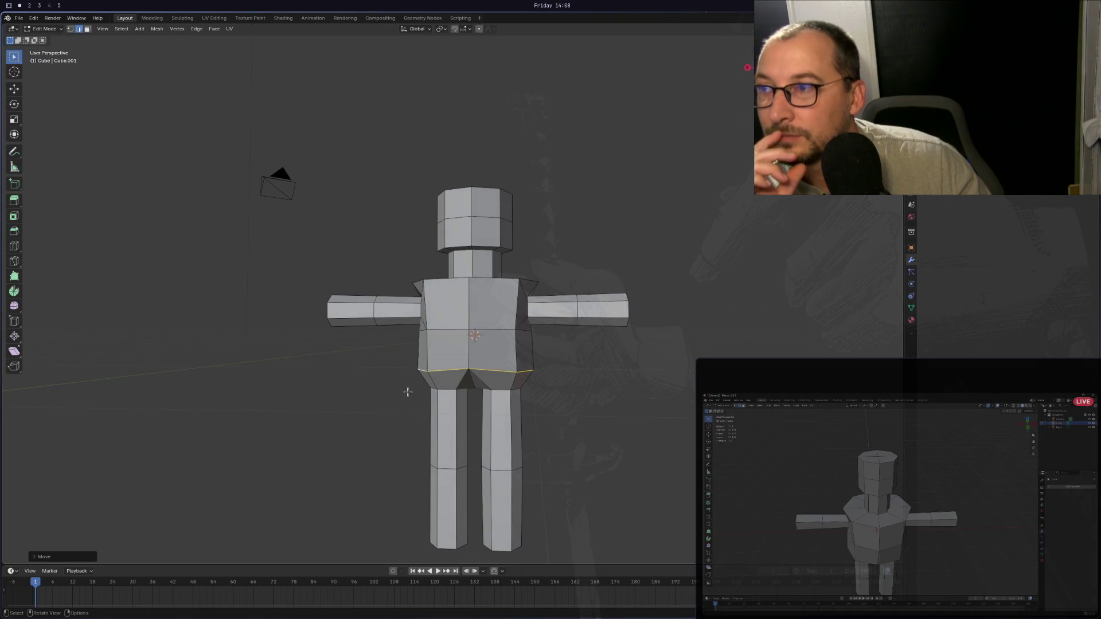
mouse_move(408, 392)
middle_down()
mouse_move(678, 385)
mouse_move(386, 386)
mouse_move(411, 389)
middle_up()
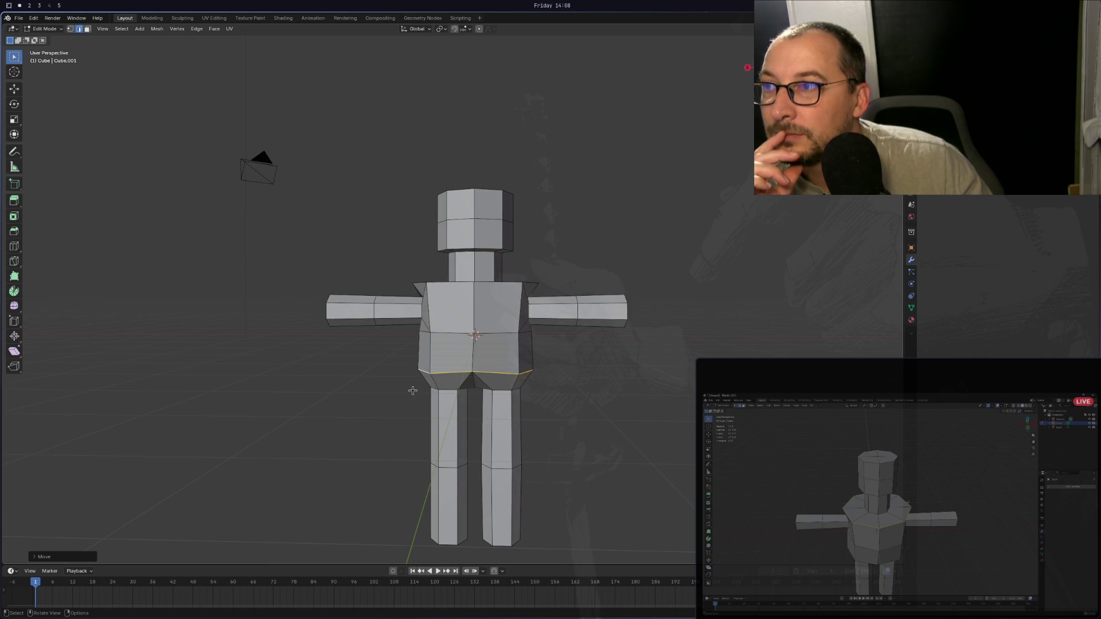
click(438, 289)
middle_drag(438, 290, 482, 312)
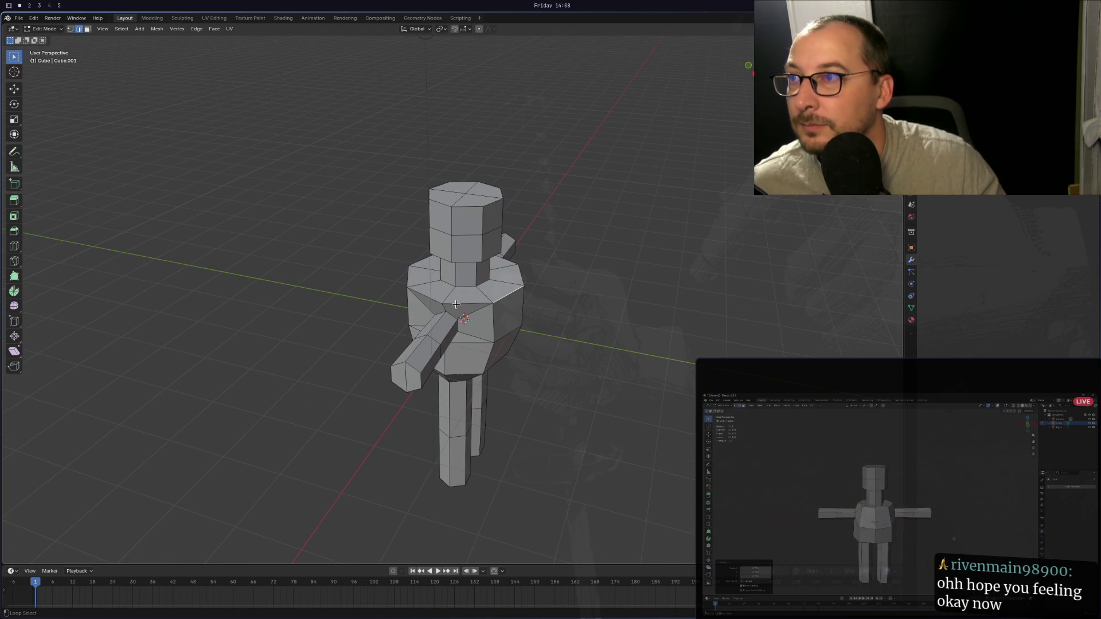
Scale the top torso edge loop inward to about 0.87.
mouse_move(456, 304)
middle_down()
mouse_move(416, 316)
mouse_move(470, 319)
mouse_move(500, 295)
mouse_move(560, 309)
middle_up()
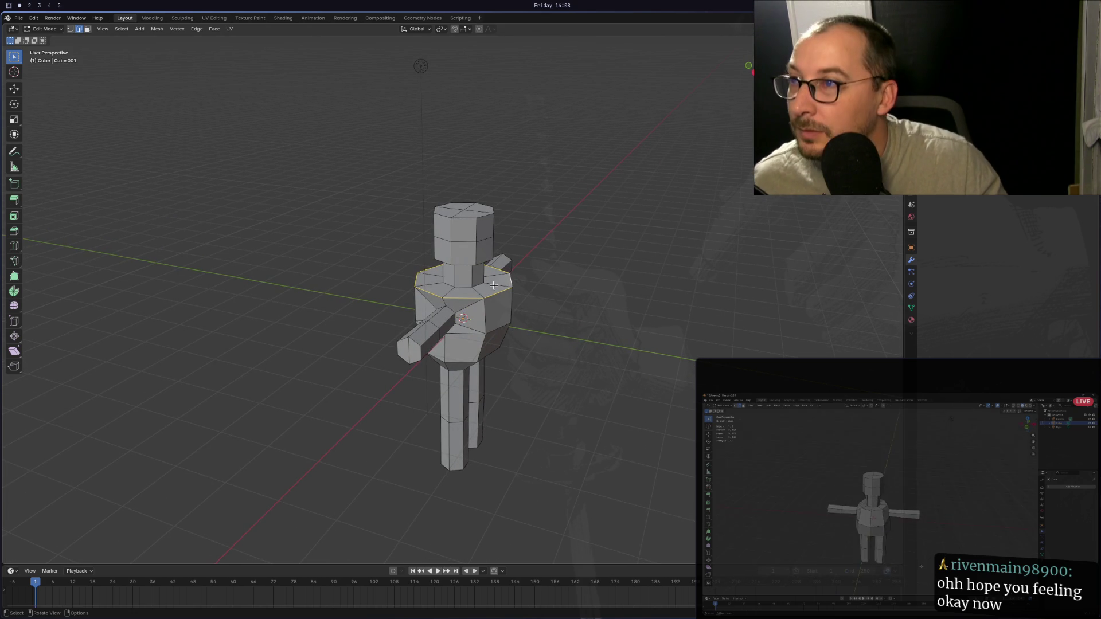
key(s)
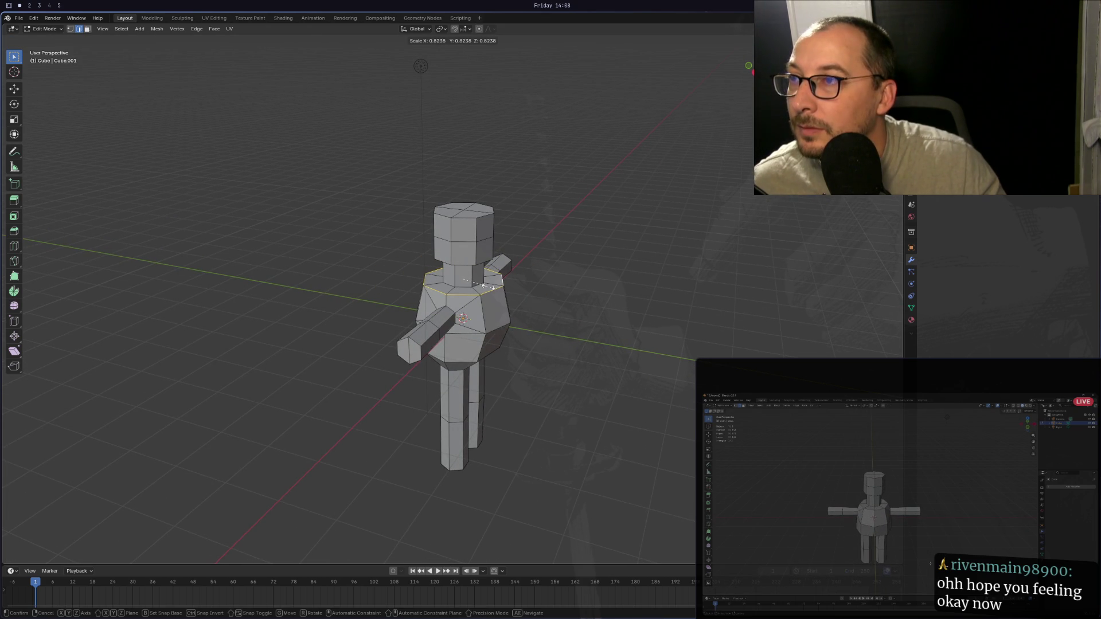
click(492, 287)
middle_drag(492, 286, 528, 291)
Scale the shoulder loop inward to about 0.81 for sloped shoulders.
mouse_move(582, 282)
middle_down()
mouse_move(626, 263)
mouse_move(609, 270)
middle_up()
scroll(443, 288, up, 4)
middle_drag(442, 288, 450, 298)
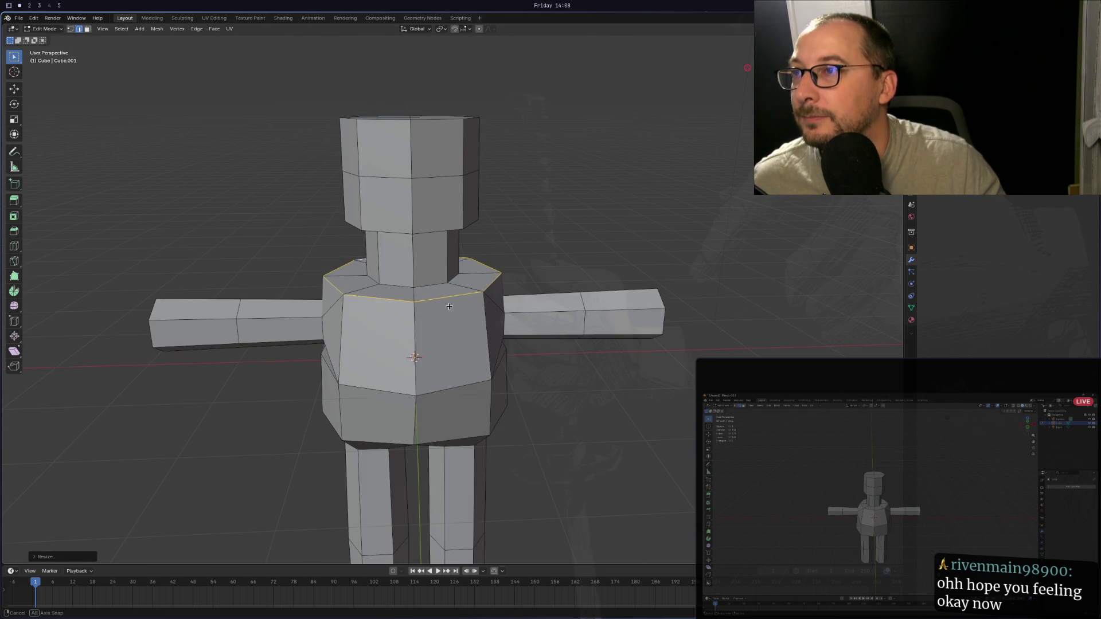
key(s)
click(450, 290)
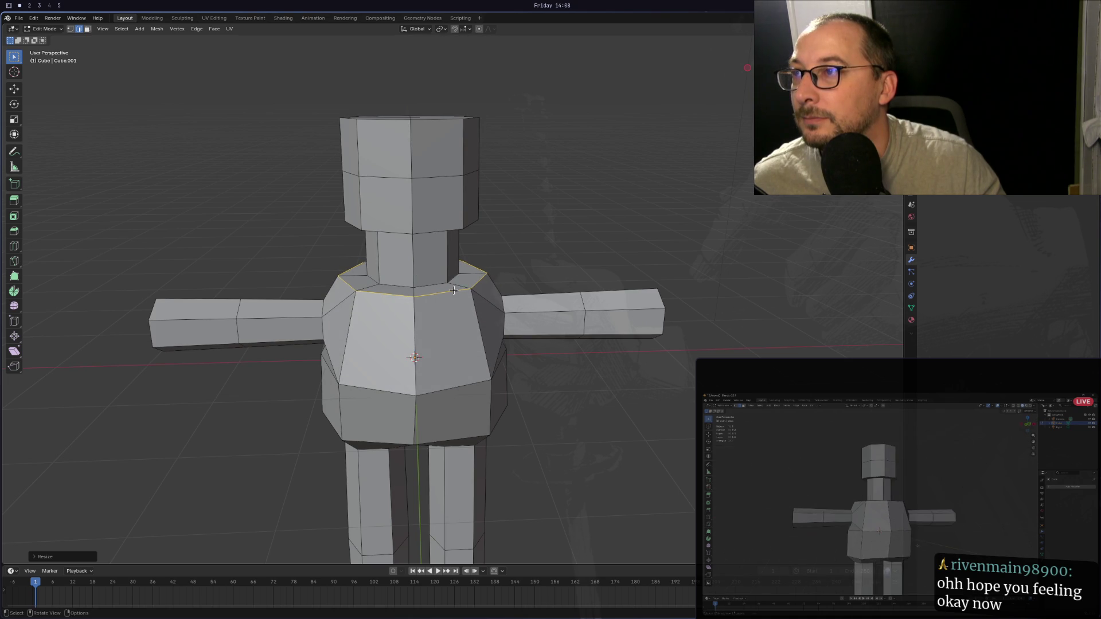
mouse_move(450, 289)
middle_down()
mouse_move(258, 300)
mouse_move(188, 283)
mouse_move(279, 328)
mouse_move(620, 329)
mouse_move(683, 313)
mouse_move(693, 318)
mouse_move(654, 327)
mouse_move(716, 325)
mouse_move(597, 321)
mouse_move(708, 315)
middle_up()
scroll(278, 328, down, 3)
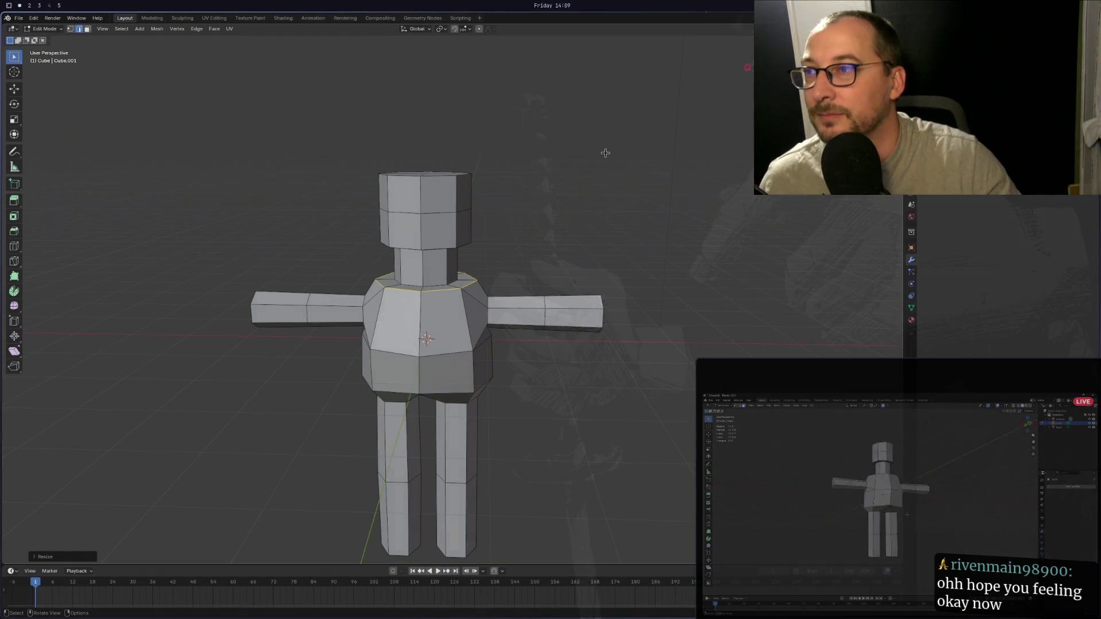
mouse_move(602, 172)
middle_down()
mouse_move(705, 165)
mouse_move(710, 142)
mouse_move(573, 138)
mouse_move(419, 154)
mouse_move(444, 137)
mouse_move(619, 152)
mouse_move(577, 191)
mouse_move(586, 259)
mouse_move(555, 207)
mouse_move(533, 196)
mouse_move(559, 186)
middle_up()
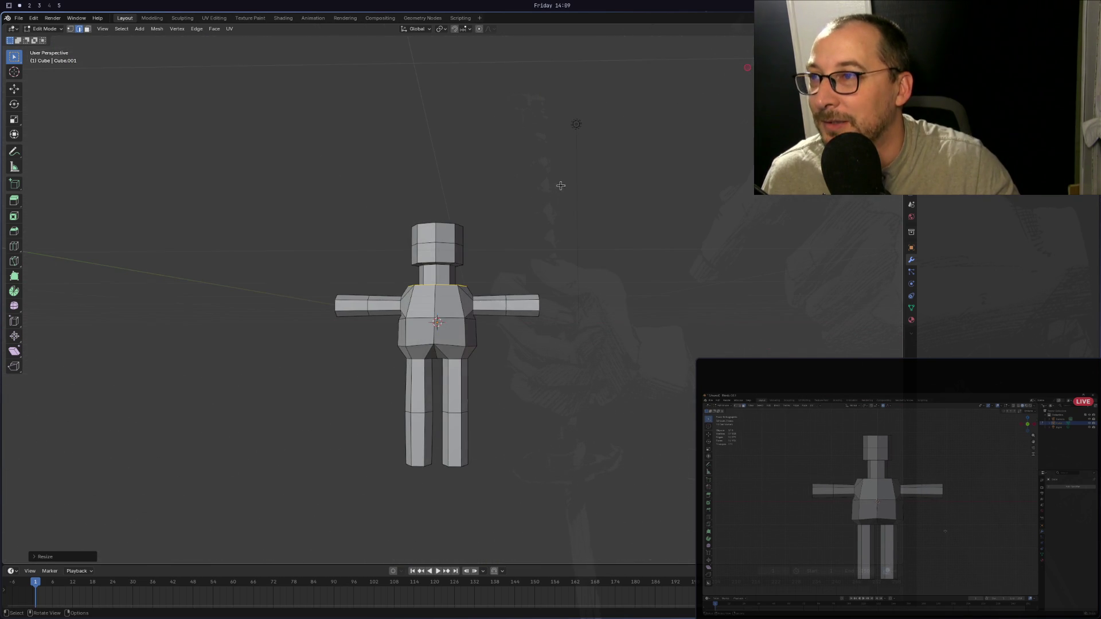
Switch to Front Orthographic view with Numpad 1 to see the character straight on.
mouse_move(519, 220)
middle_down()
mouse_move(504, 244)
mouse_move(517, 271)
middle_up()
scroll(516, 272, up, 3)
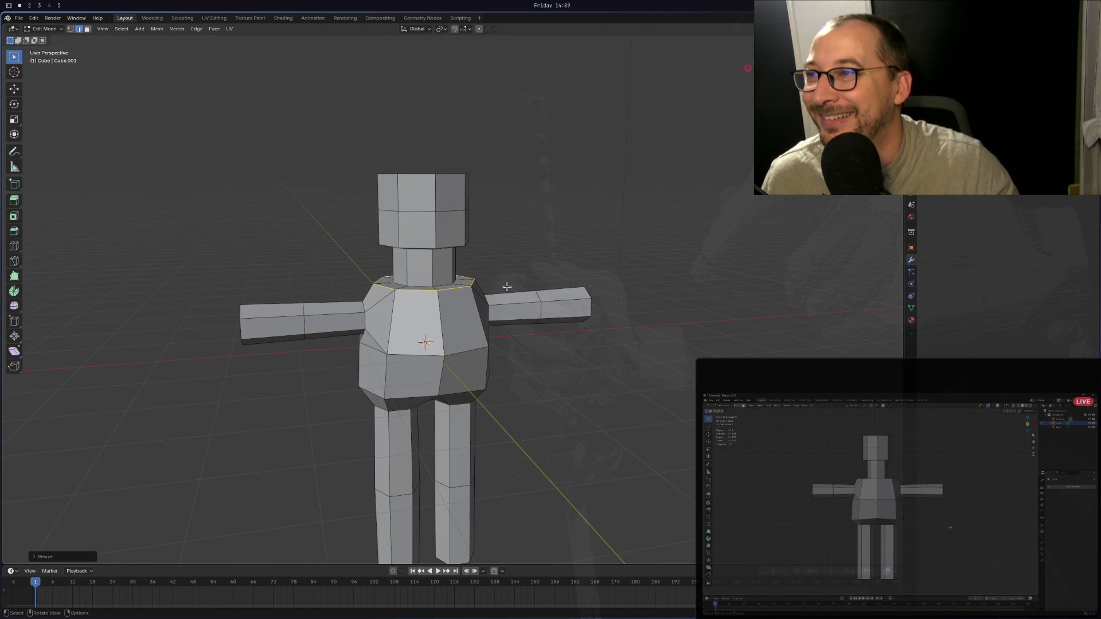
scroll(508, 286, down, 2)
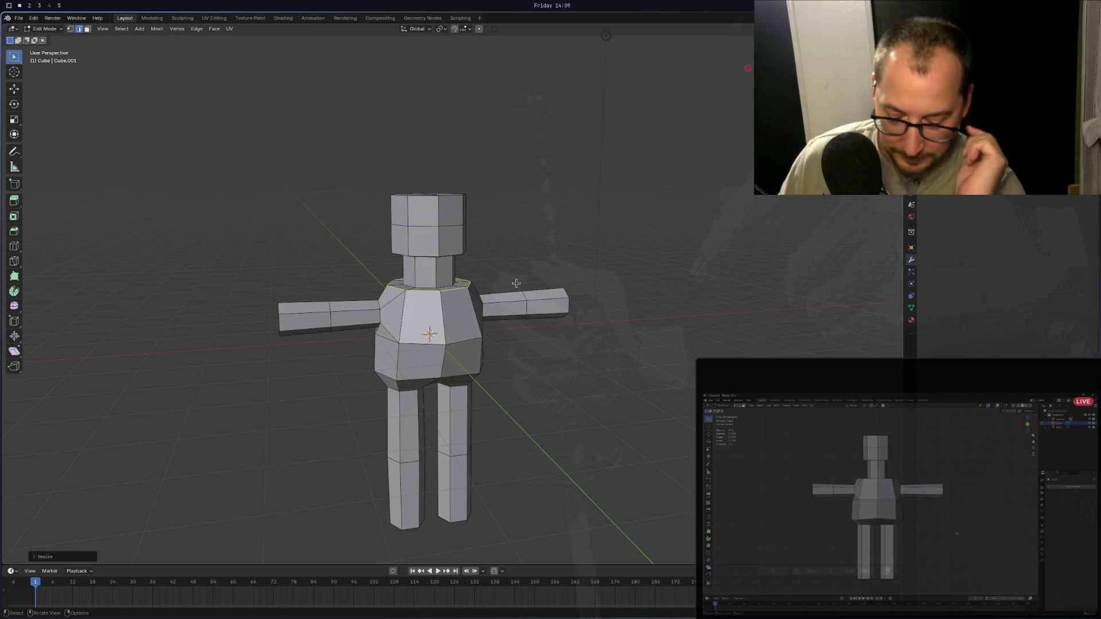
key(KP_1)
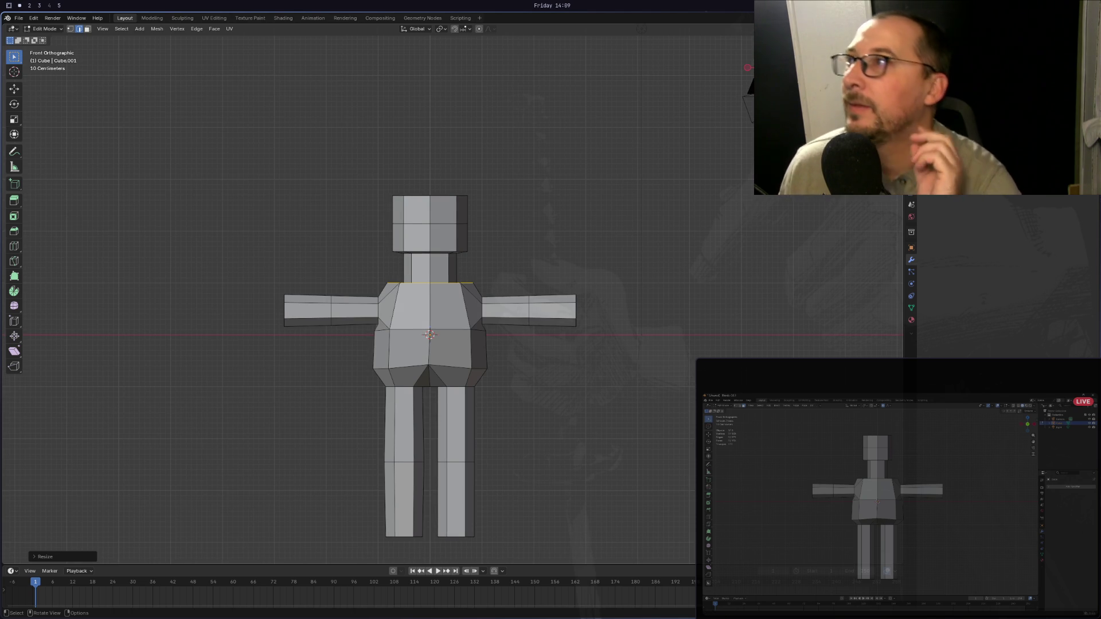
Switch to vertex select, then return to Object Mode, leaving the Apply menu unused.
key(1)
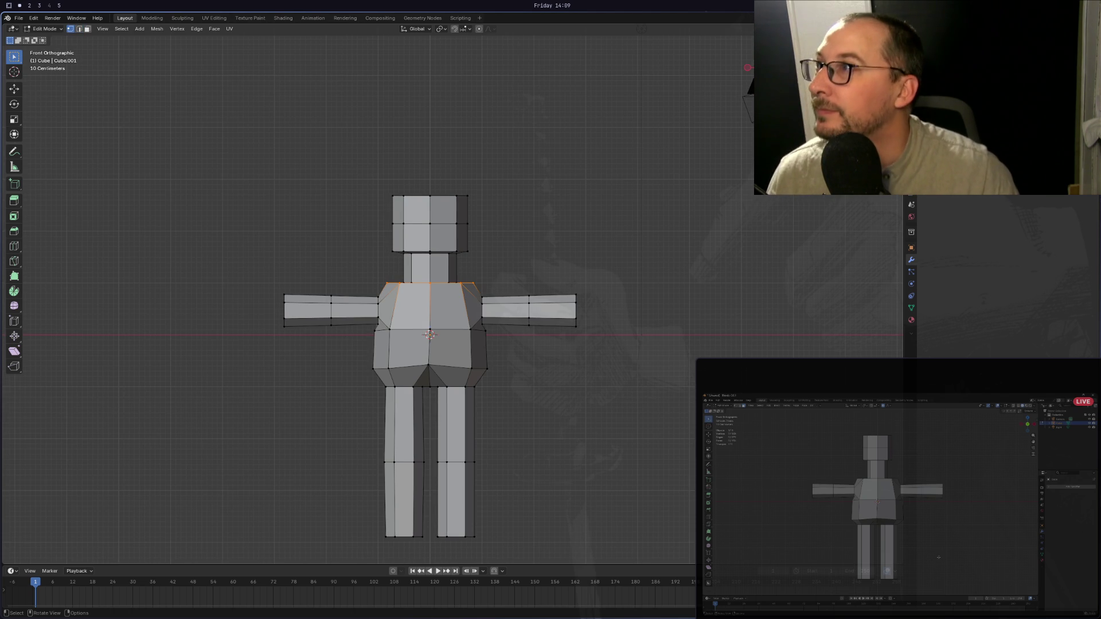
click(35, 29)
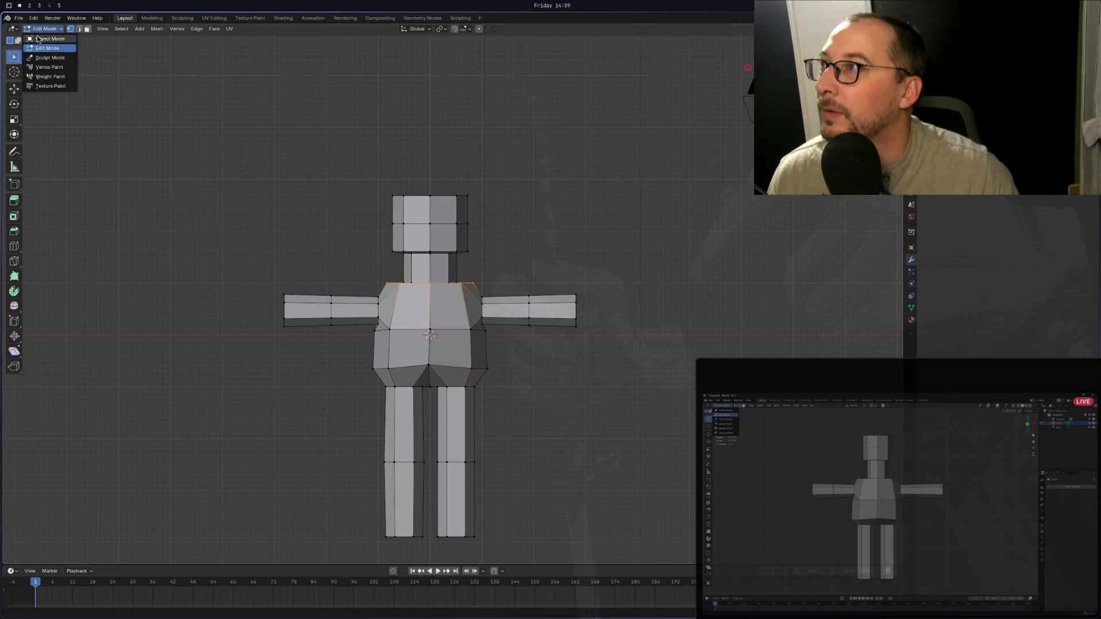
click(38, 39)
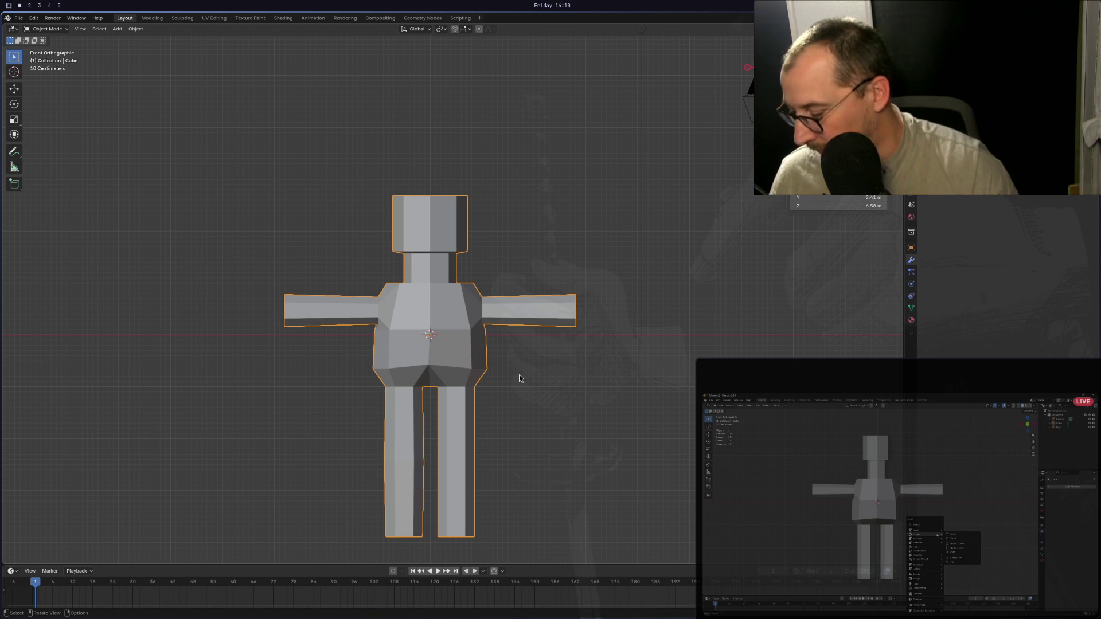
key(ctrl+a)
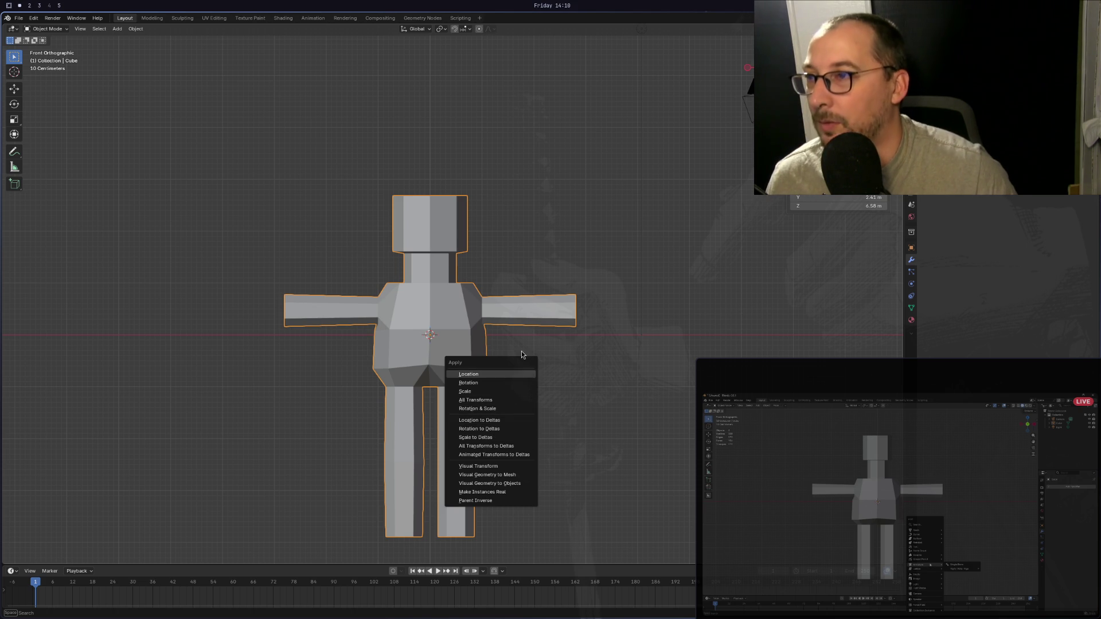
key(Escape)
Add an armature to the scene and reselect the character mesh.
key(shift+a)
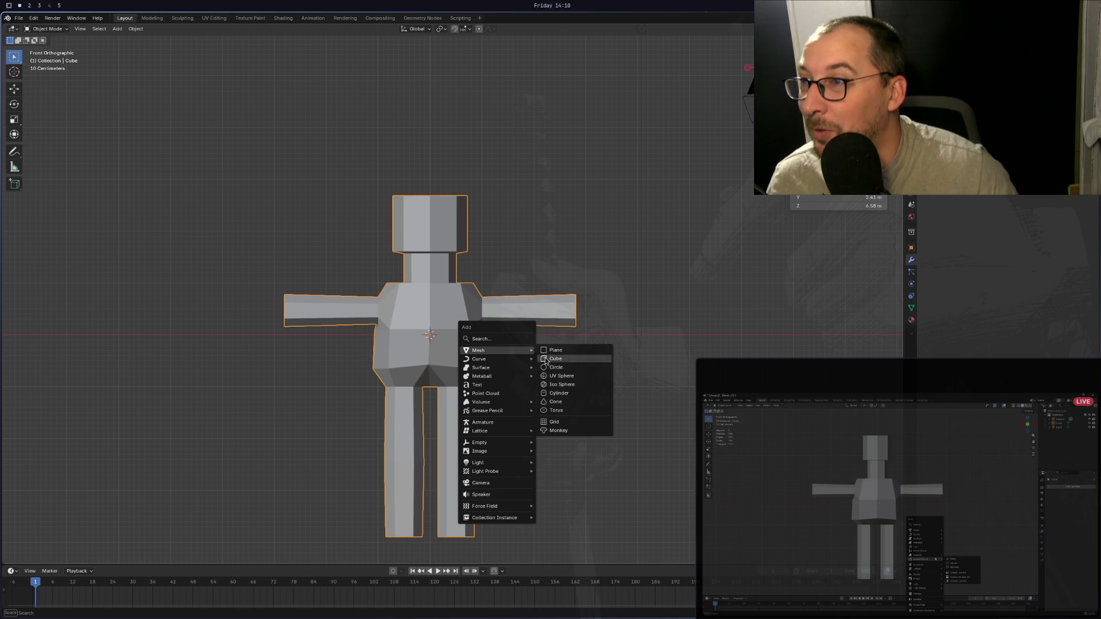
mouse_move(518, 376)
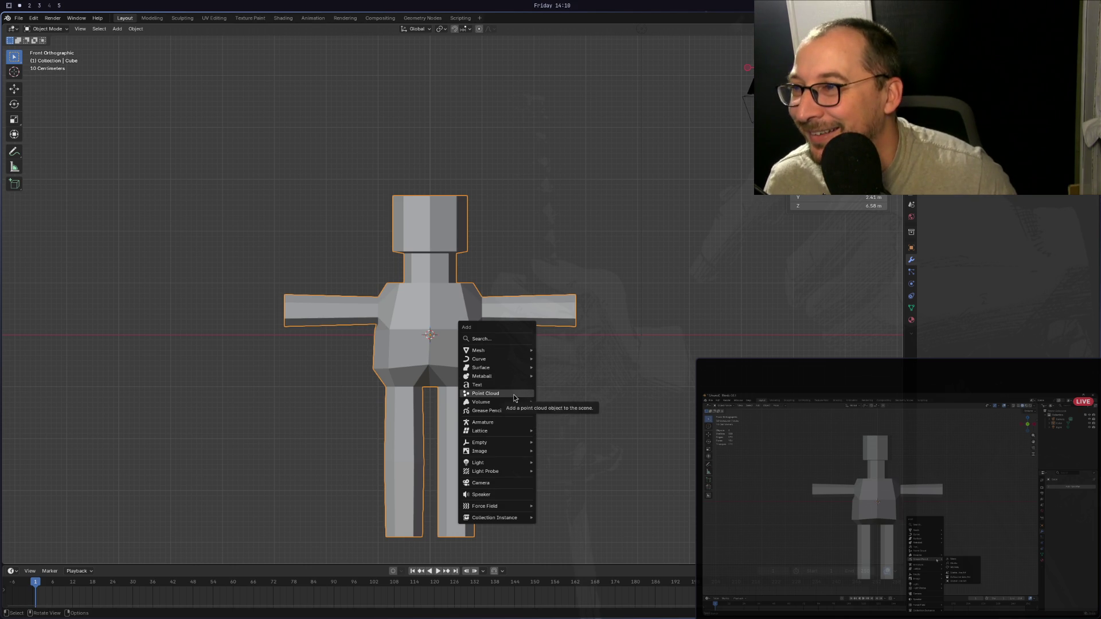
click(496, 422)
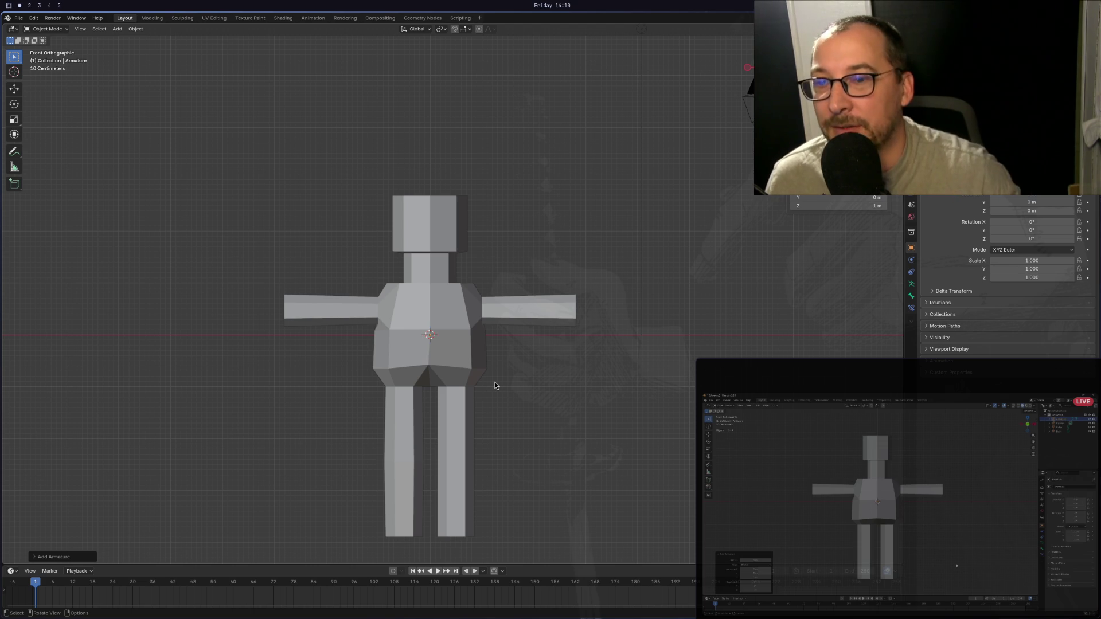
shift+click(473, 370)
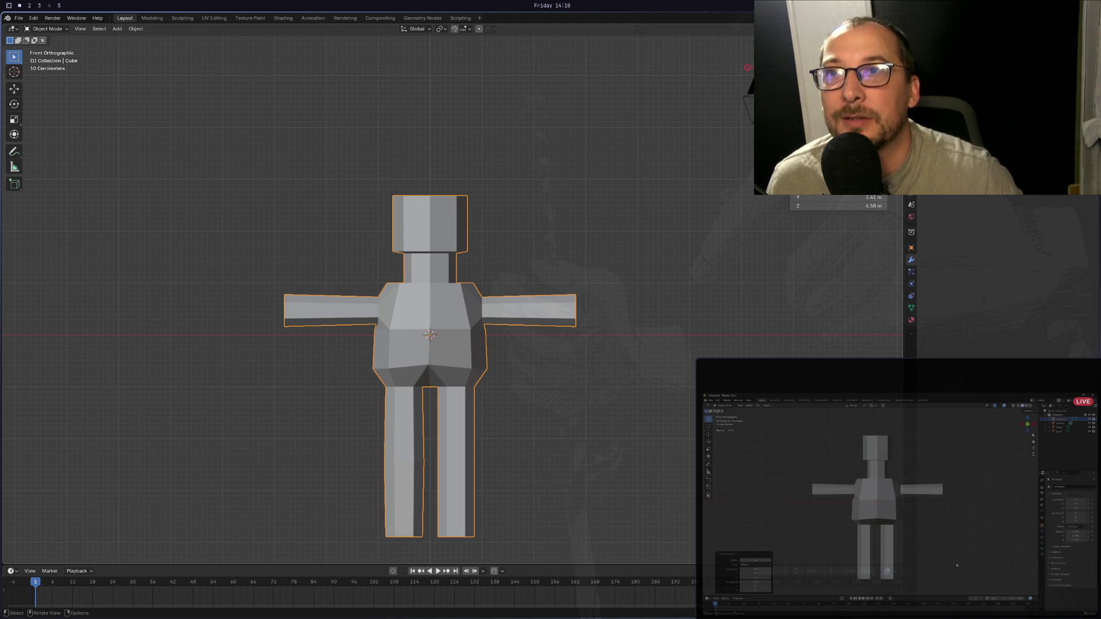
key(shift+a)
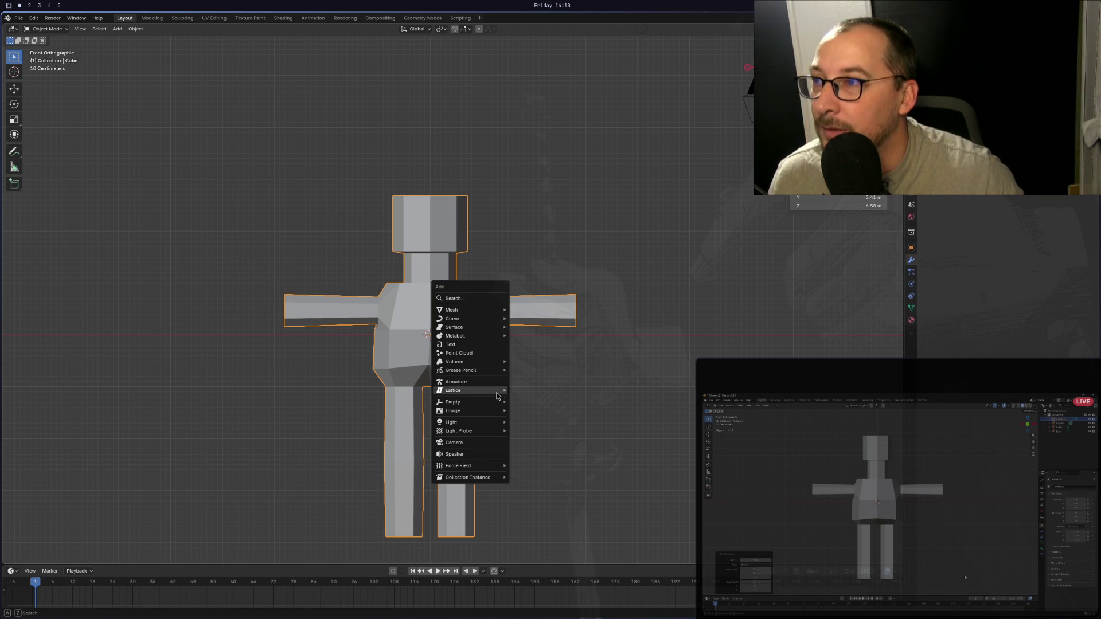